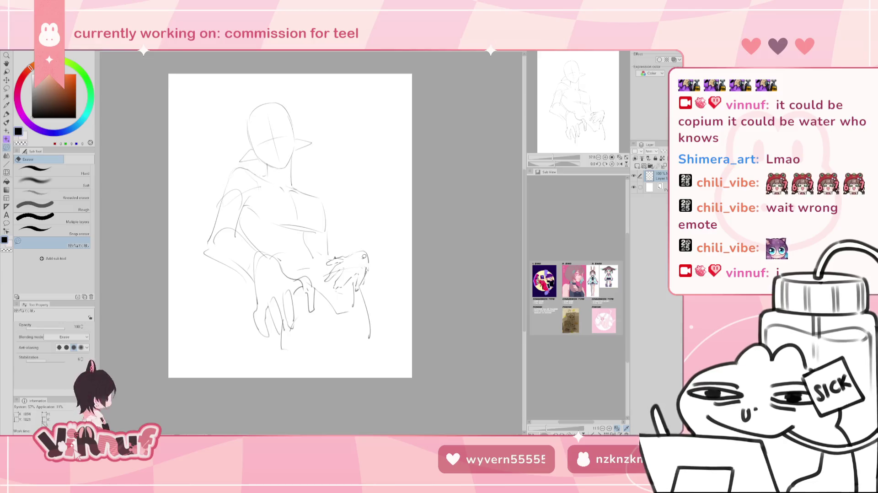
Draw the right chest contour, undo the last hand edit, and check it in a temporarily mirrored view
{"action": "key", "text": "p"}
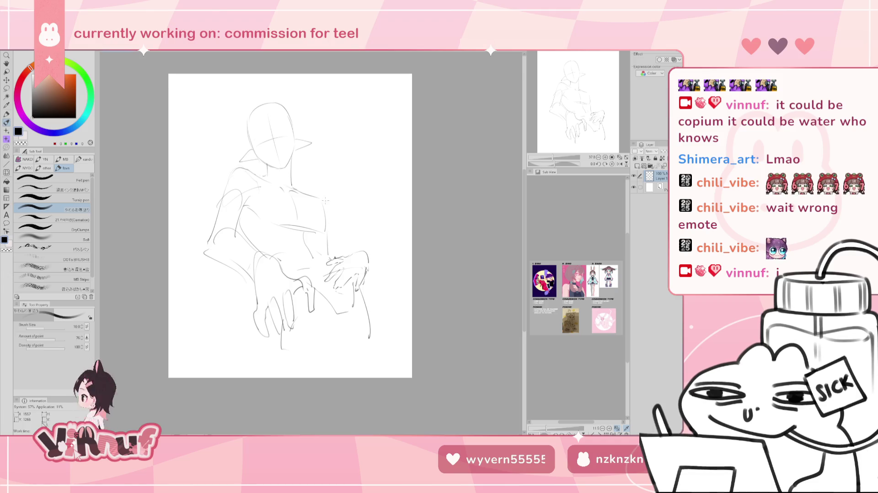
{"action": "left_click_drag", "start_coordinate": [320, 197], "coordinate": [357, 246]}
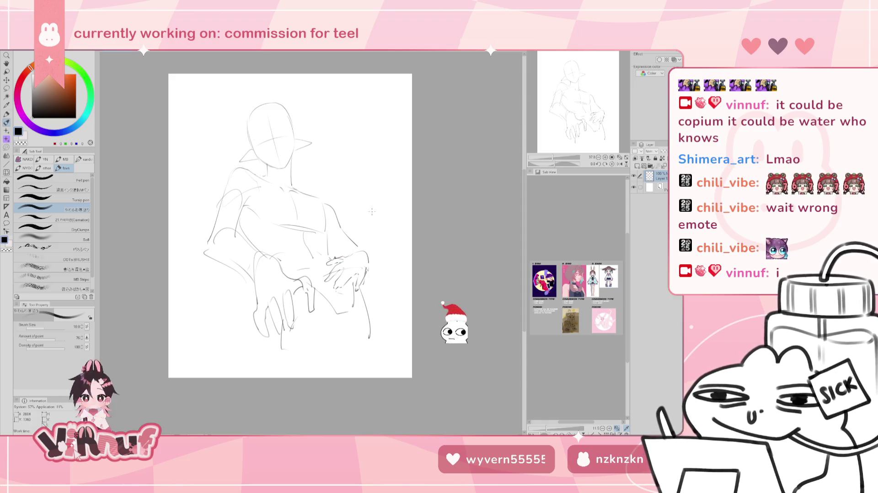
{"action": "key", "text": "h"}
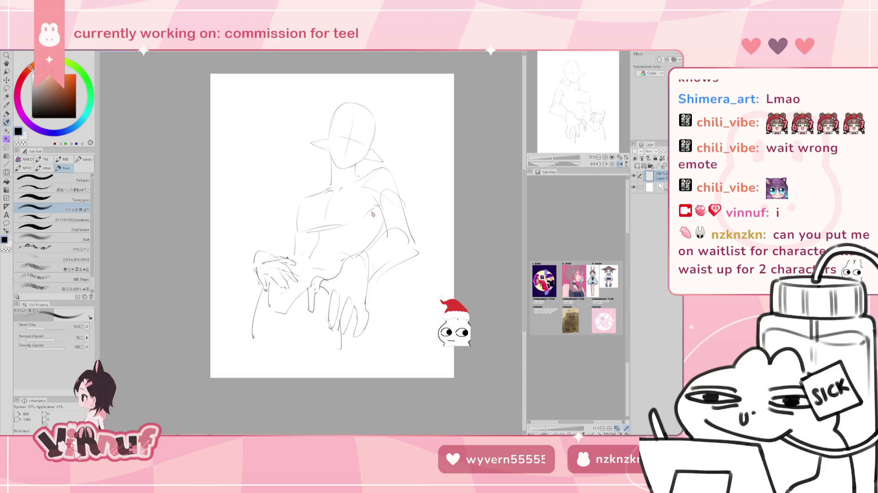
{"action": "key", "text": "ctrl+z"}
{"action": "key", "text": "ctrl+z"}
{"action": "key", "text": "ctrl+z"}
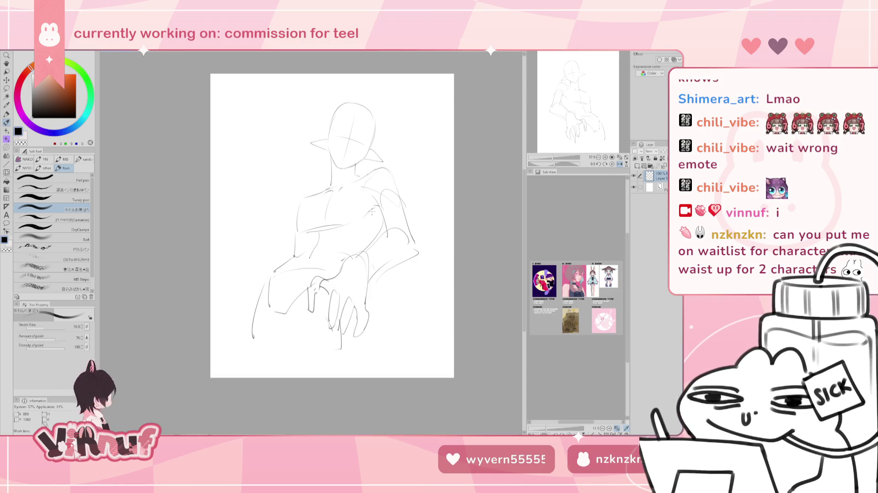
{"action": "key", "text": "h"}
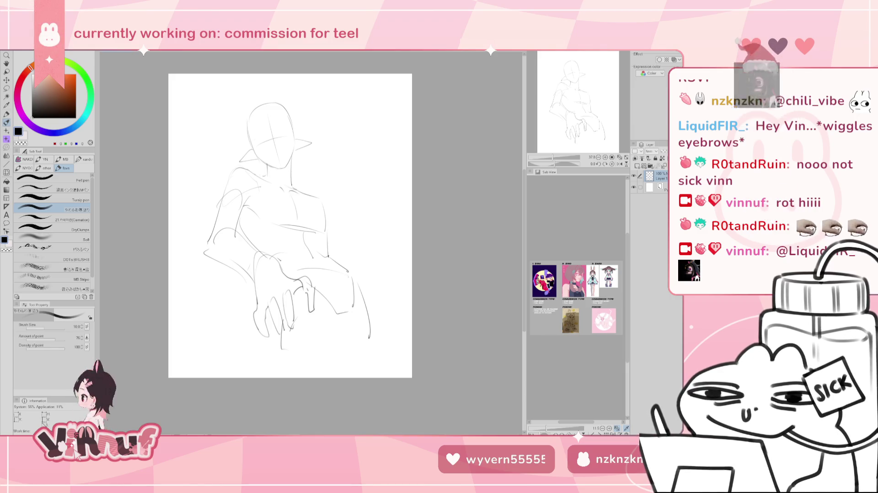
Redraw the right torso line, ending it lower near the hand
{"action": "left_click_drag", "start_coordinate": [346, 257], "coordinate": [335, 221]}
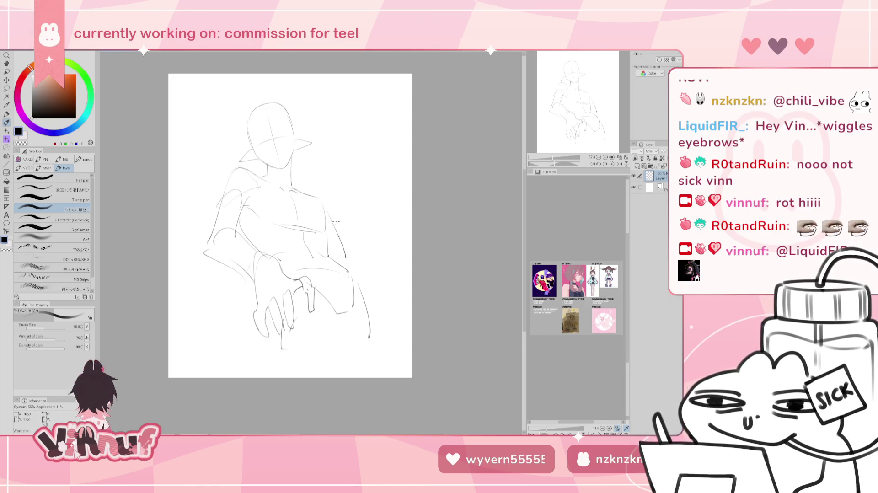
{"action": "key", "text": "ctrl+z"}
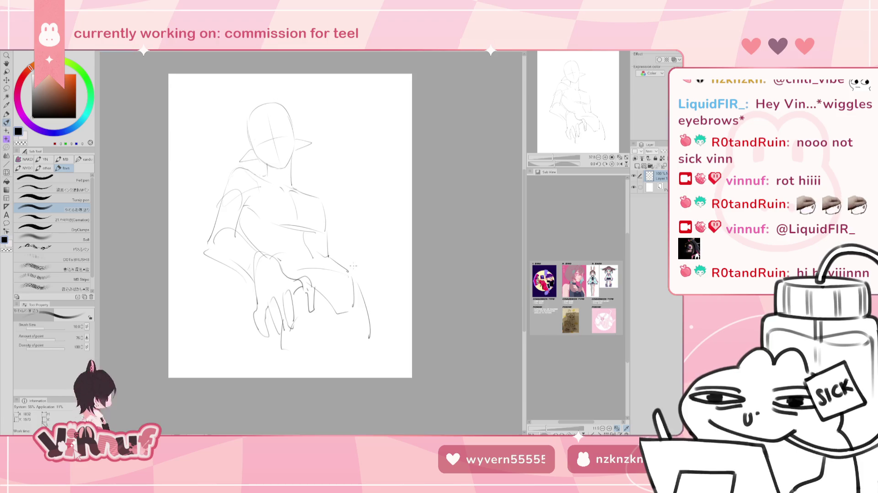
{"action": "left_click_drag", "start_coordinate": [354, 268], "coordinate": [341, 272]}
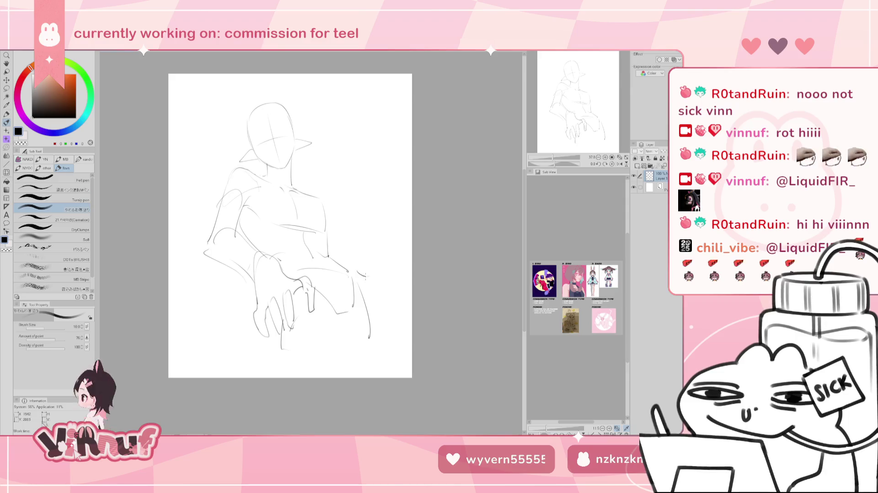
Sketch finger strokes on the right hand resting on the thigh
{"action": "mouse_move", "coordinate": [365, 278]}
{"action": "left_mouse_down"}
{"action": "mouse_move", "coordinate": [369, 296]}
{"action": "mouse_move", "coordinate": [362, 286]}
{"action": "left_mouse_up"}
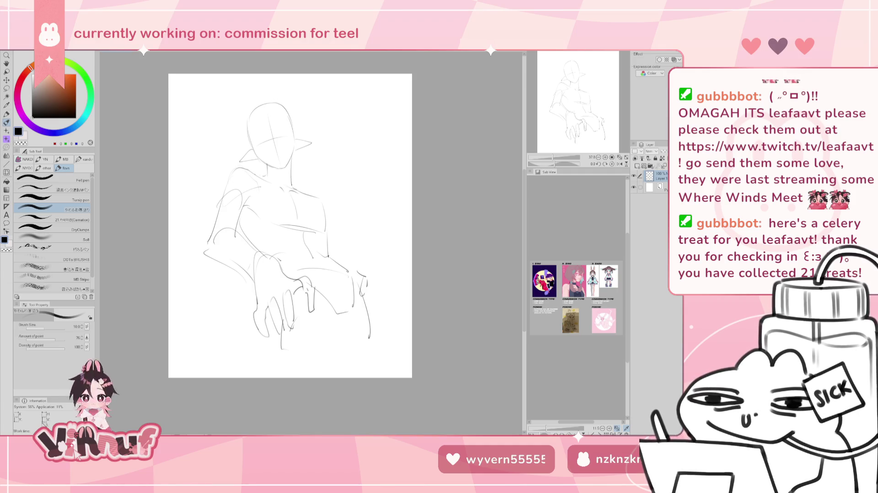
{"action": "left_click_drag", "start_coordinate": [587, 118], "coordinate": [586, 99]}
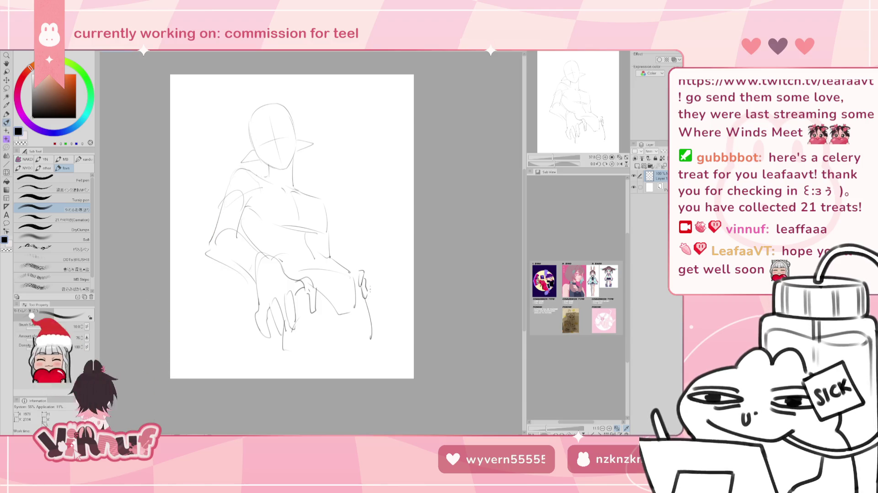
{"action": "key", "text": "ctrl+z"}
{"action": "key", "text": "ctrl+z"}
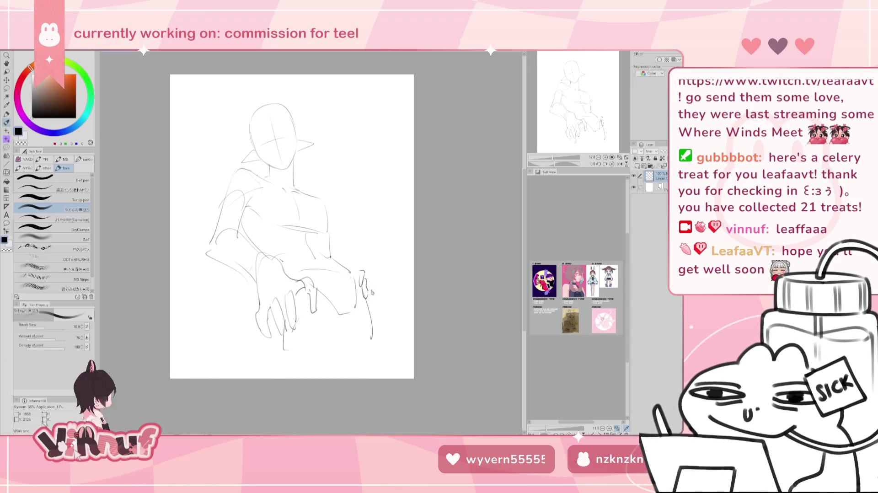
{"action": "key", "text": "ctrl+z"}
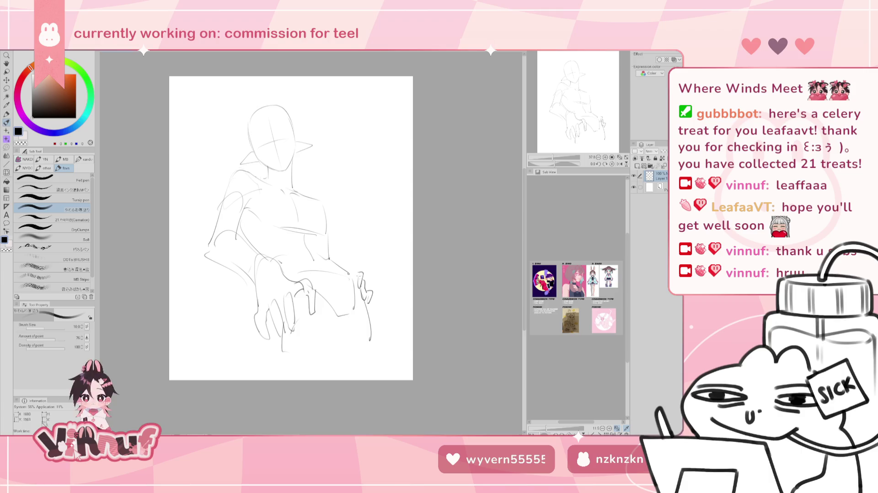
{"action": "key", "text": "ctrl+z"}
{"action": "mouse_move", "coordinate": [358, 273]}
{"action": "left_mouse_down"}
{"action": "mouse_move", "coordinate": [360, 287]}
{"action": "mouse_move", "coordinate": [361, 274]}
{"action": "left_mouse_up"}
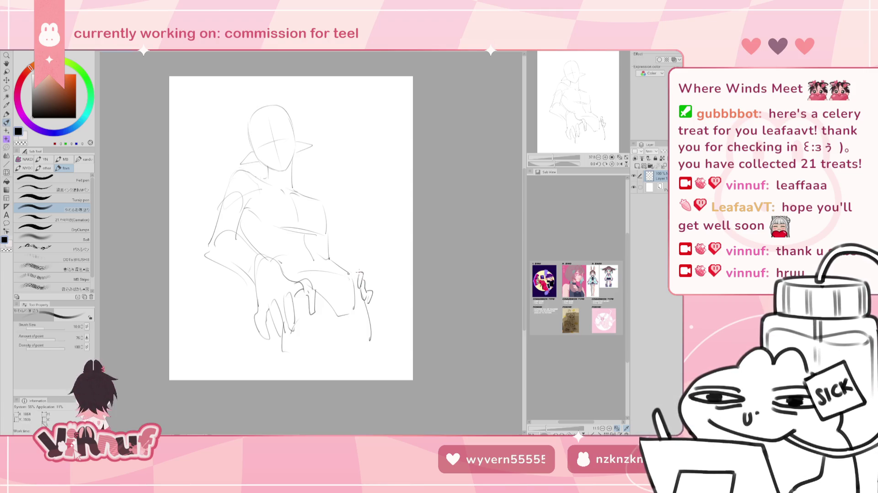
{"action": "left_click_drag", "start_coordinate": [355, 266], "coordinate": [351, 272]}
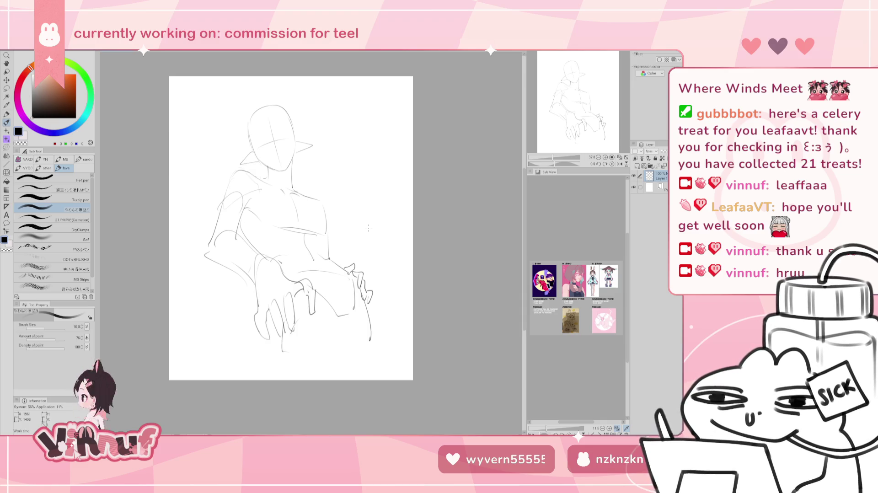
Lasso the right hand and move it slightly down and right
{"action": "key", "text": "m"}
{"action": "left_click_drag", "start_coordinate": [347, 264], "coordinate": [362, 261]}
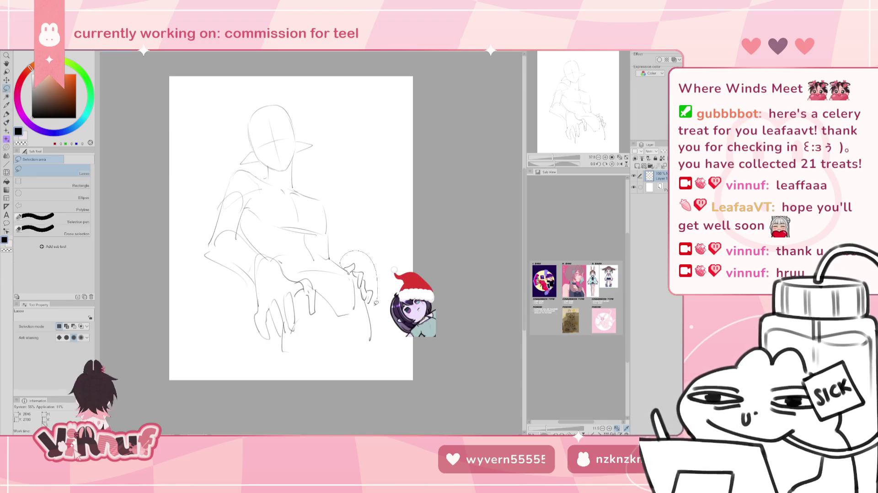
{"action": "key", "text": "ctrl+t"}
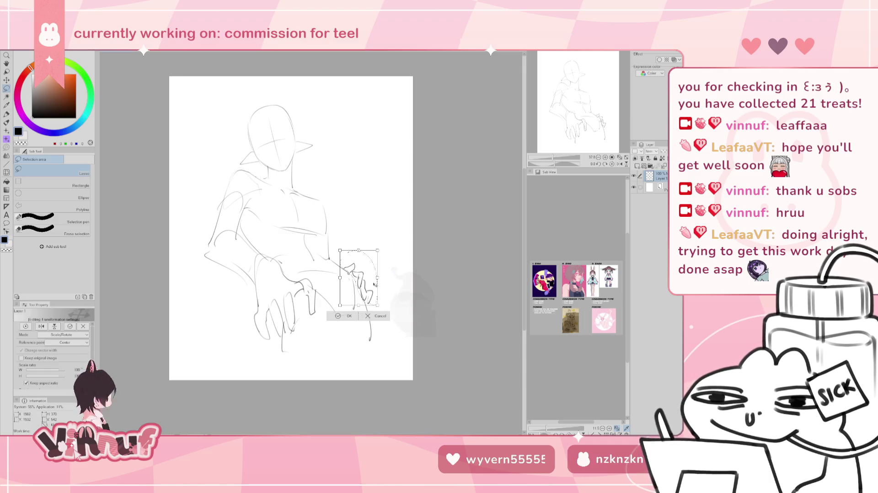
{"action": "left_click_drag", "start_coordinate": [365, 255], "coordinate": [368, 275]}
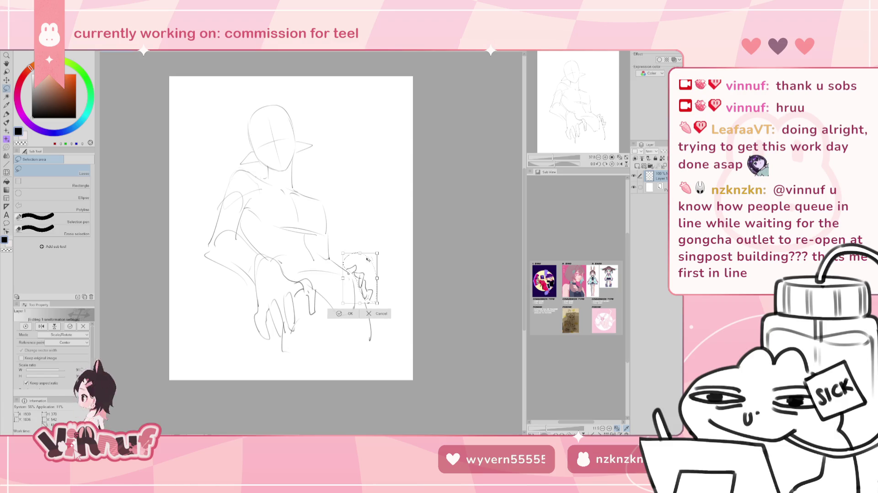
{"action": "left_click", "coordinate": [346, 313]}
Redraw the right chest contour as a shorter curve
{"action": "key", "text": "p"}
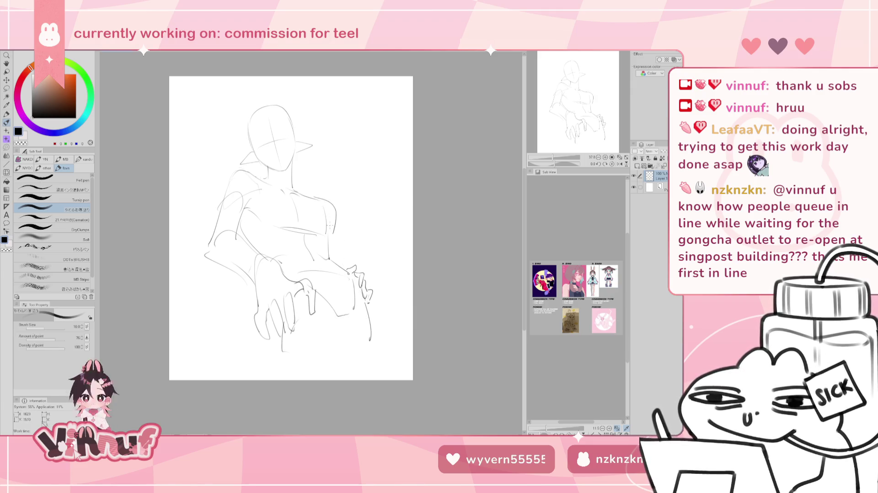
{"action": "left_click_drag", "start_coordinate": [314, 198], "coordinate": [328, 231]}
{"action": "key", "text": "ctrl+z"}
{"action": "left_click_drag", "start_coordinate": [315, 198], "coordinate": [329, 218]}
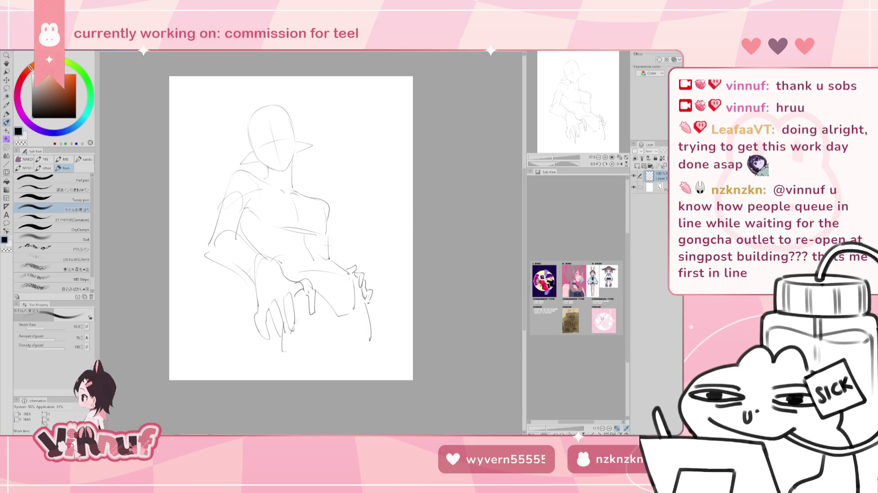
{"action": "key", "text": "ctrl+z"}
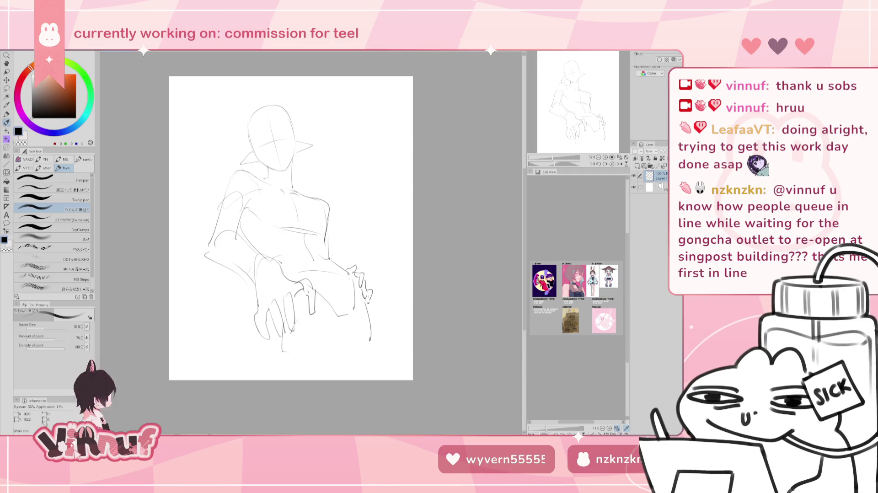
{"action": "left_click_drag", "start_coordinate": [329, 247], "coordinate": [330, 261]}
{"action": "key", "text": "ctrl+z"}
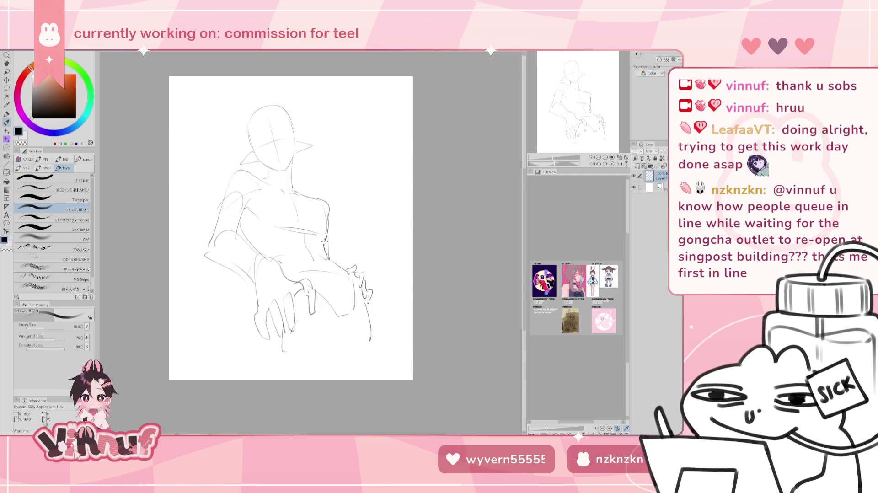
Switch from the eraser back to the pen to continue refining the chest and torso
{"action": "key", "text": "e"}
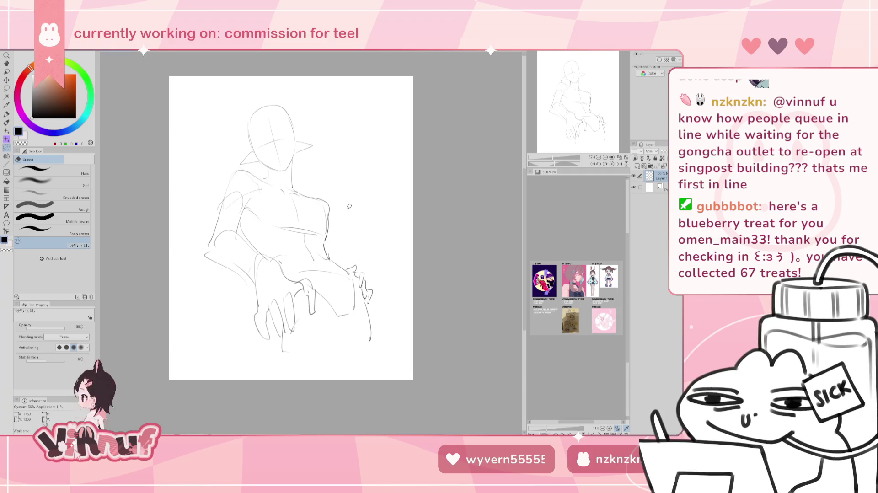
{"action": "key", "text": "p"}
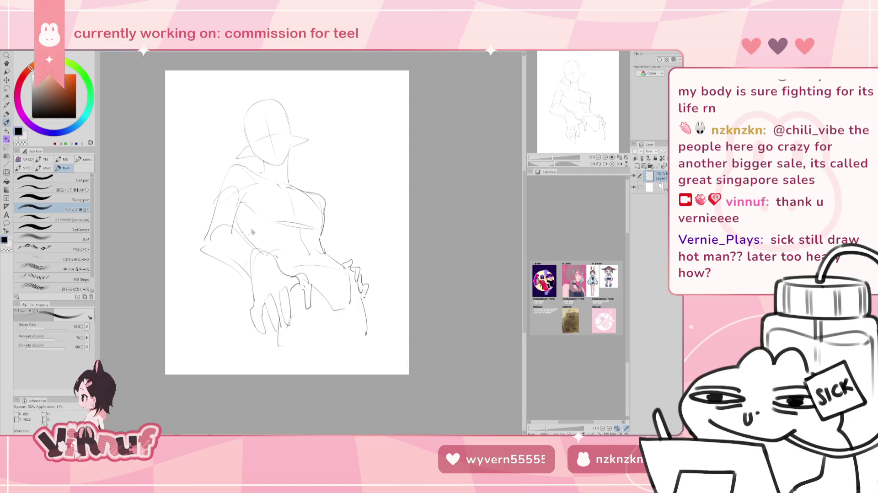
Draw a stroke down the torso, undo it, and nudge the view right via the Navigator
{"action": "left_click_drag", "start_coordinate": [237, 221], "coordinate": [264, 249]}
{"action": "key", "text": "ctrl+z"}
{"action": "key", "text": "ctrl+z"}
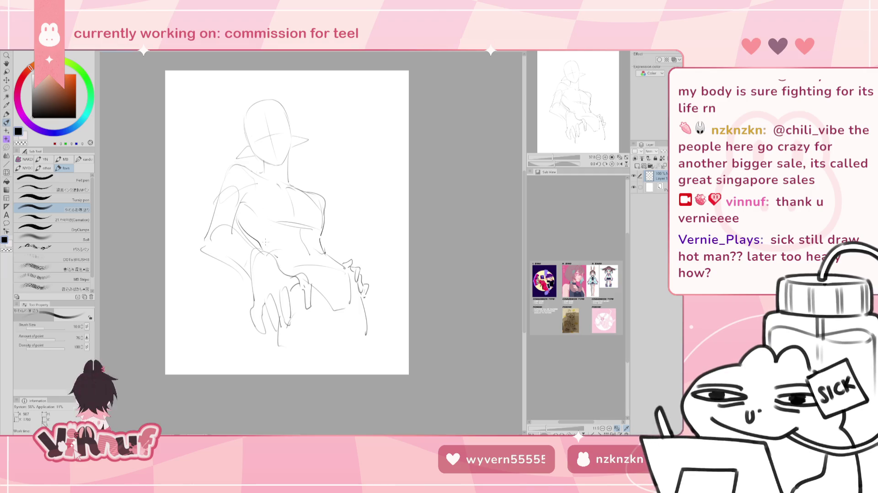
{"action": "key", "text": "ctrl+z"}
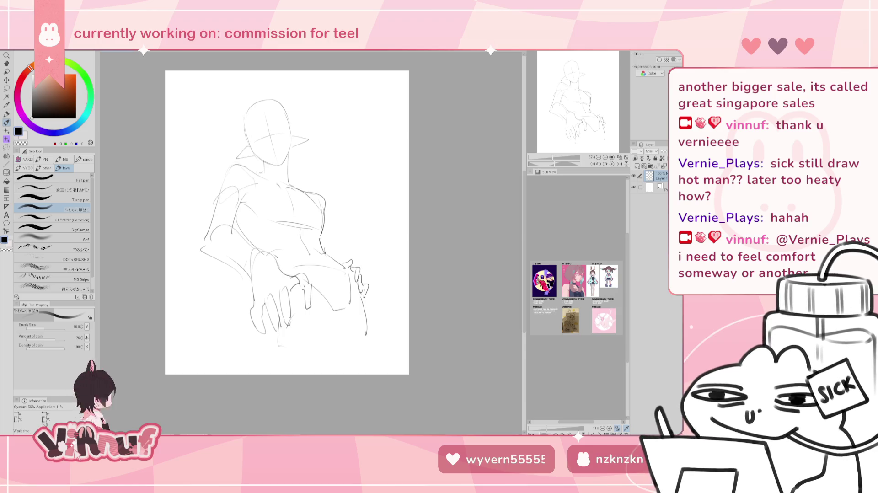
{"action": "left_click_drag", "start_coordinate": [571, 119], "coordinate": [583, 98]}
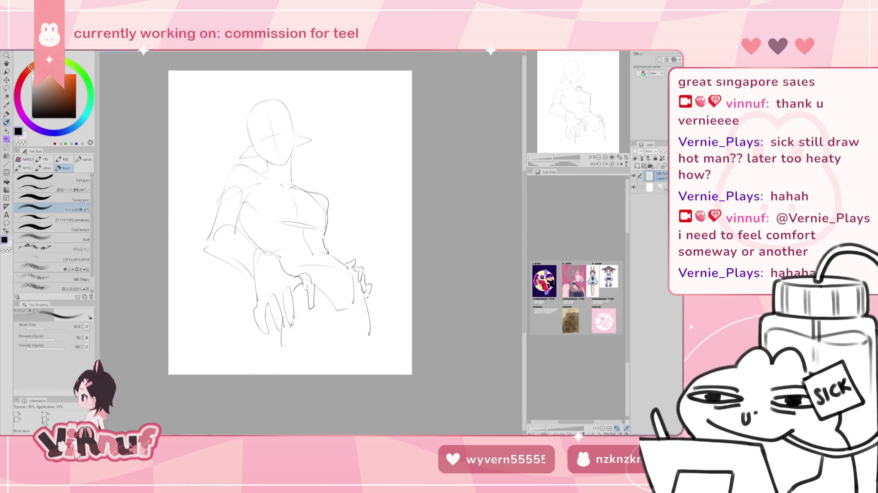
Lasso the left shoulder and upper arm, tilt it, rotate it back upright, and confirm
{"action": "key", "text": "m"}
{"action": "mouse_move", "coordinate": [240, 225]}
{"action": "left_mouse_down"}
{"action": "mouse_move", "coordinate": [242, 158]}
{"action": "mouse_move", "coordinate": [246, 209]}
{"action": "left_mouse_up"}
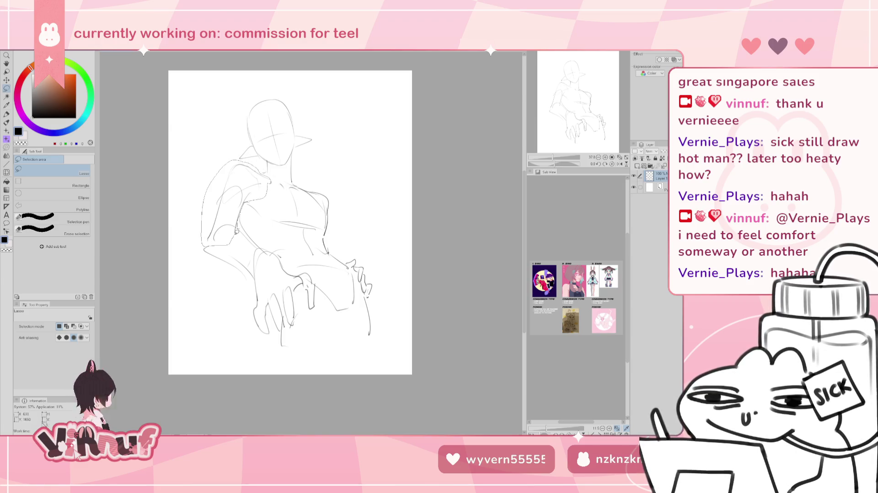
{"action": "key", "text": "ctrl+t"}
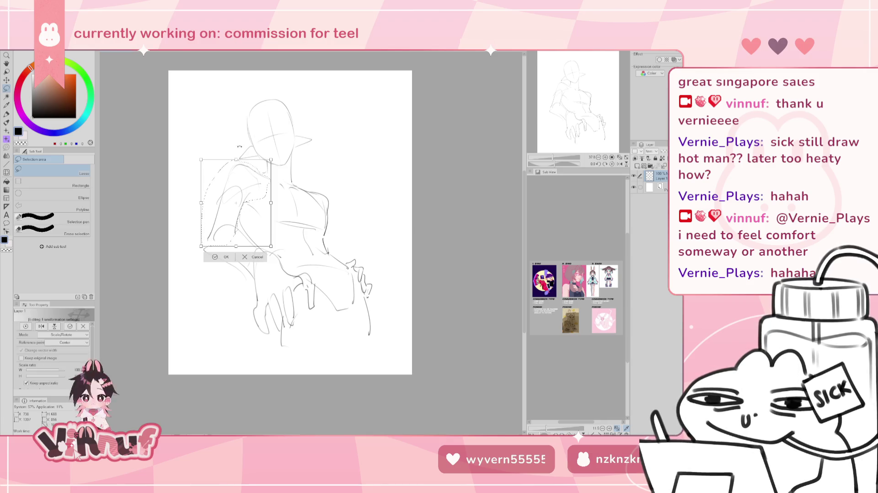
{"action": "left_click_drag", "start_coordinate": [225, 121], "coordinate": [230, 124]}
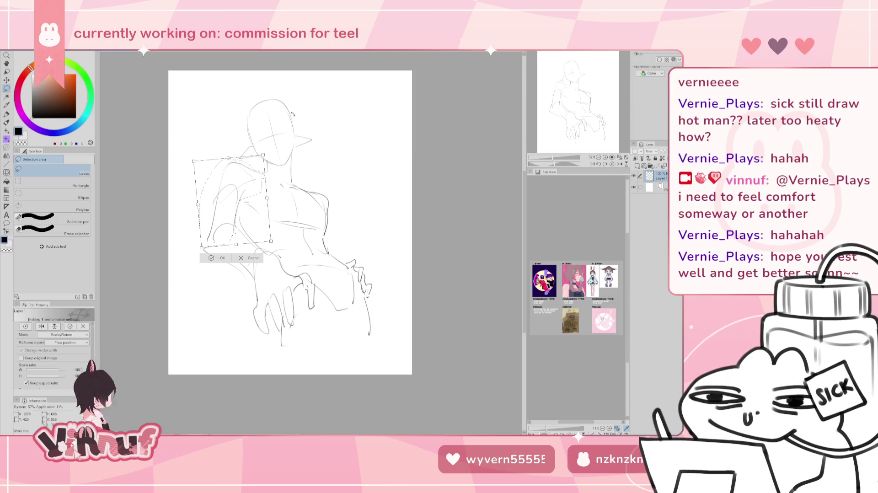
{"action": "left_click_drag", "start_coordinate": [292, 115], "coordinate": [283, 124]}
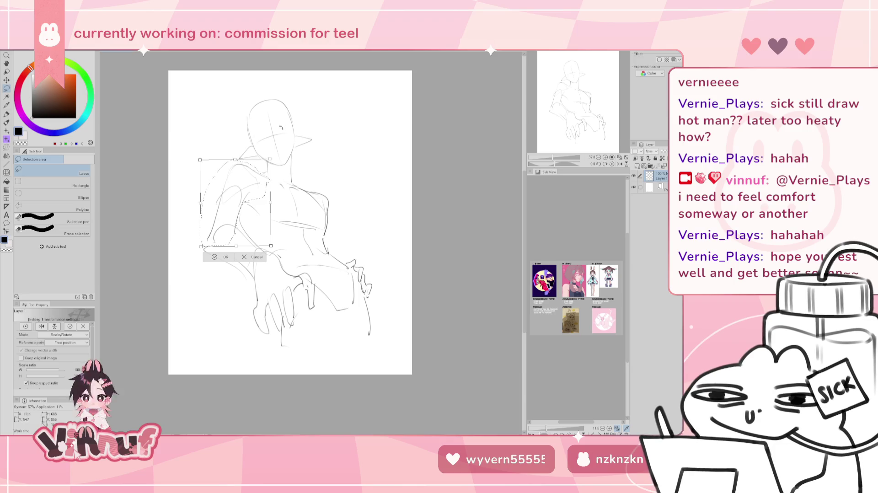
{"action": "left_click", "coordinate": [232, 257]}
{"action": "key", "text": "e"}
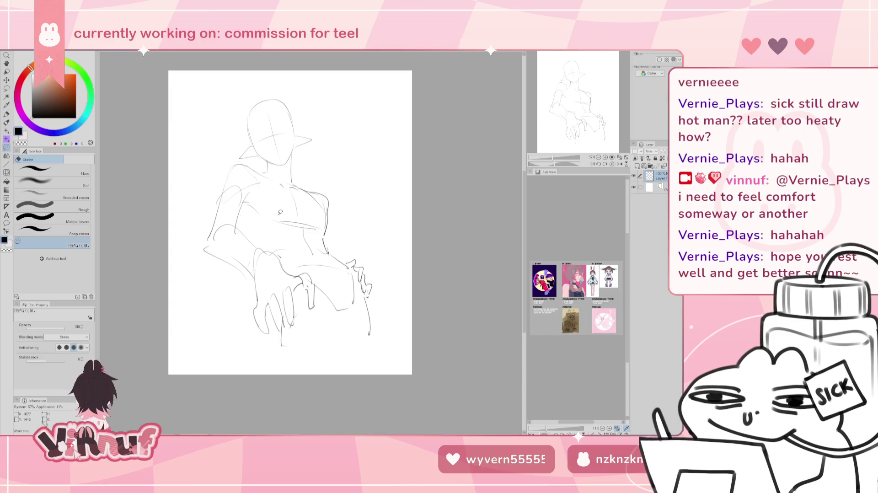
{"action": "key", "text": "p"}
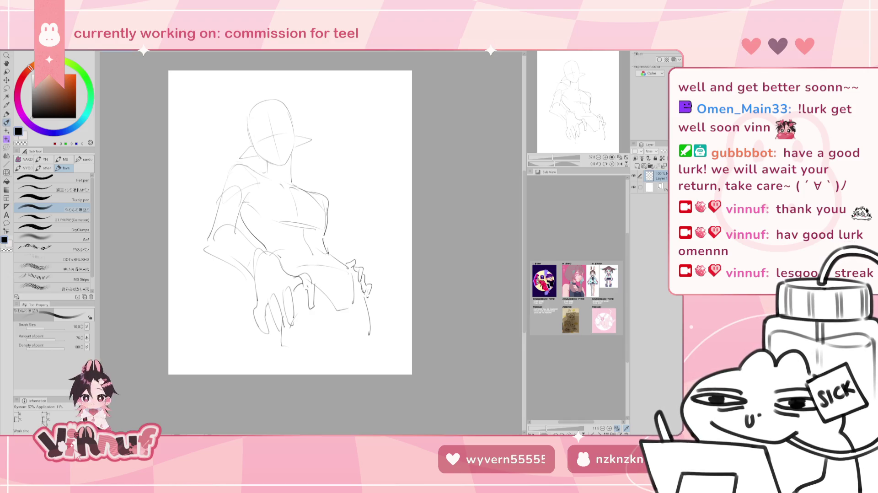
{"action": "scroll", "coordinate": [290, 222], "scroll_direction": "down", "scroll_amount": 1}
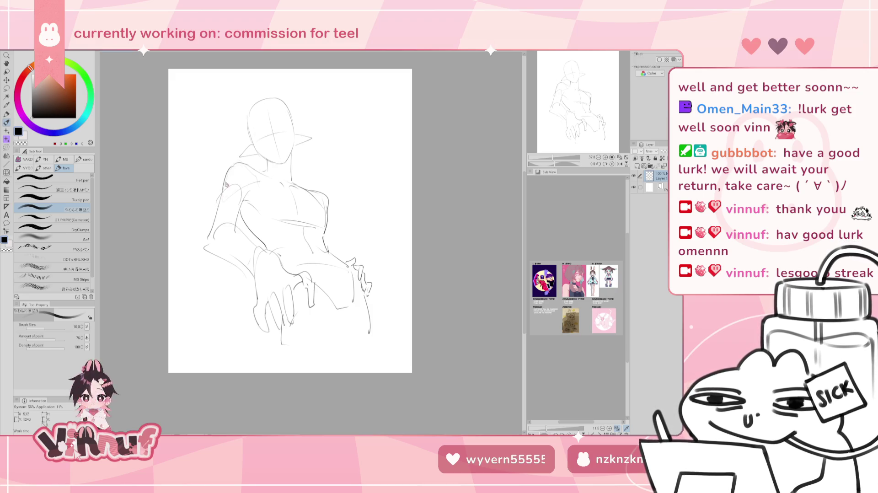
{"action": "left_click_drag", "start_coordinate": [227, 183], "coordinate": [218, 206]}
{"action": "key", "text": "ctrl+z"}
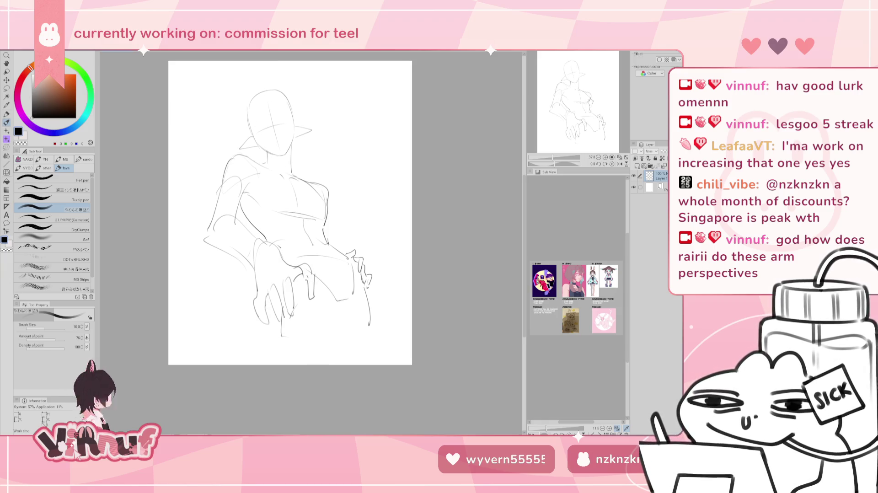
{"action": "left_click_drag", "start_coordinate": [604, 102], "coordinate": [590, 107]}
Erase the lower left arm and hand sketch lines
{"action": "key", "text": "e"}
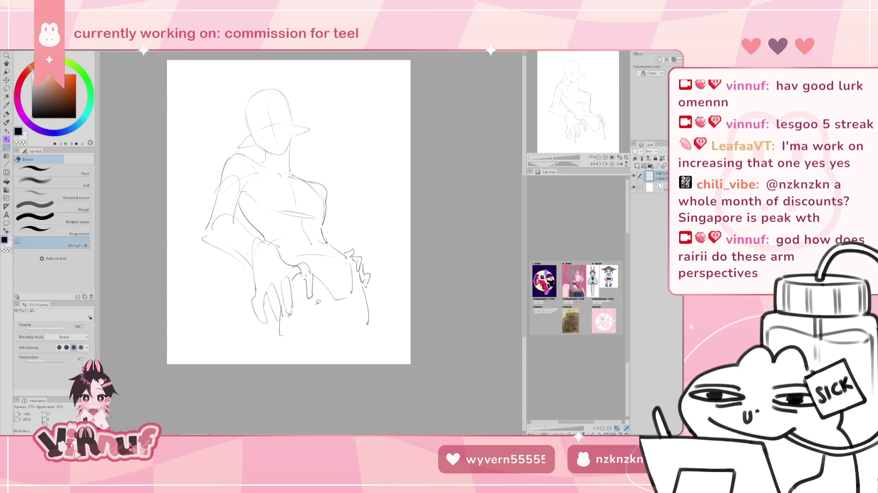
{"action": "mouse_move", "coordinate": [255, 232]}
{"action": "left_mouse_down"}
{"action": "mouse_move", "coordinate": [316, 292]}
{"action": "mouse_move", "coordinate": [272, 313]}
{"action": "left_mouse_up"}
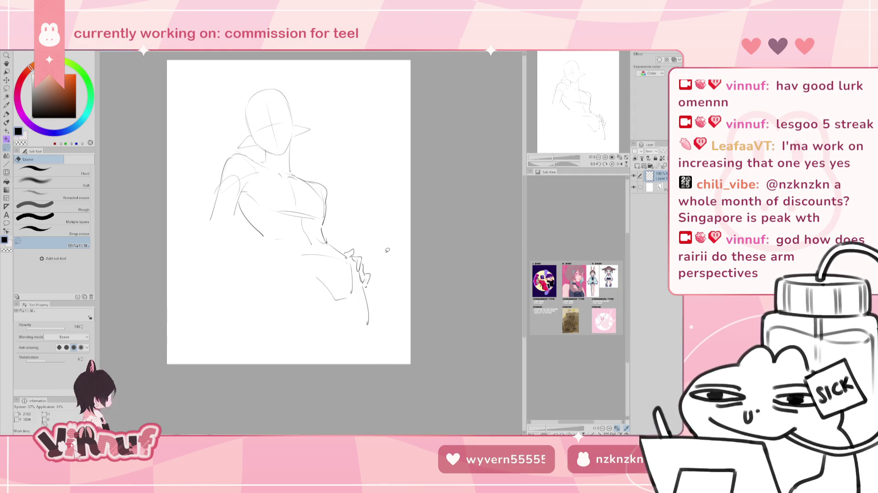
{"action": "key", "text": "p"}
{"action": "key", "text": "ctrl+z"}
{"action": "key", "text": "ctrl+z"}
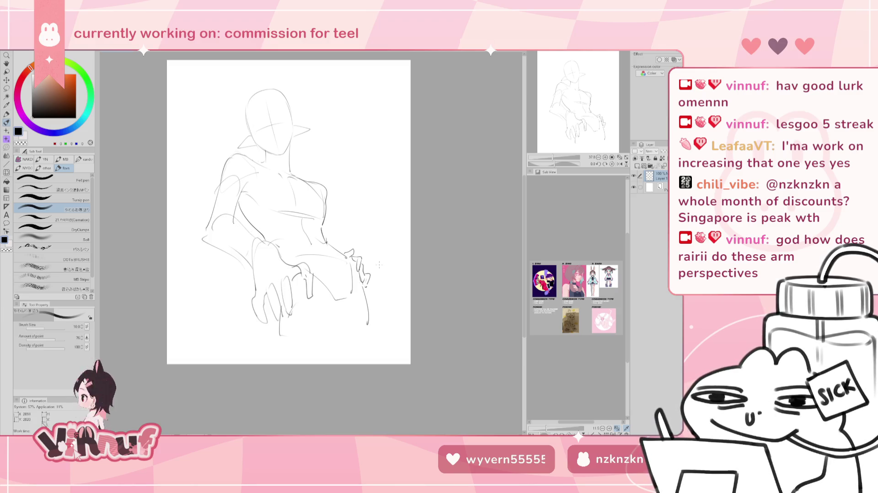
{"action": "key", "text": "e"}
{"action": "mouse_move", "coordinate": [320, 265]}
{"action": "left_mouse_down"}
{"action": "mouse_move", "coordinate": [311, 259]}
{"action": "mouse_move", "coordinate": [253, 281]}
{"action": "mouse_move", "coordinate": [325, 291]}
{"action": "left_mouse_up"}
{"action": "mouse_move", "coordinate": [302, 254]}
{"action": "left_mouse_down"}
{"action": "mouse_move", "coordinate": [258, 247]}
{"action": "mouse_move", "coordinate": [245, 232]}
{"action": "mouse_move", "coordinate": [299, 269]}
{"action": "left_mouse_up"}
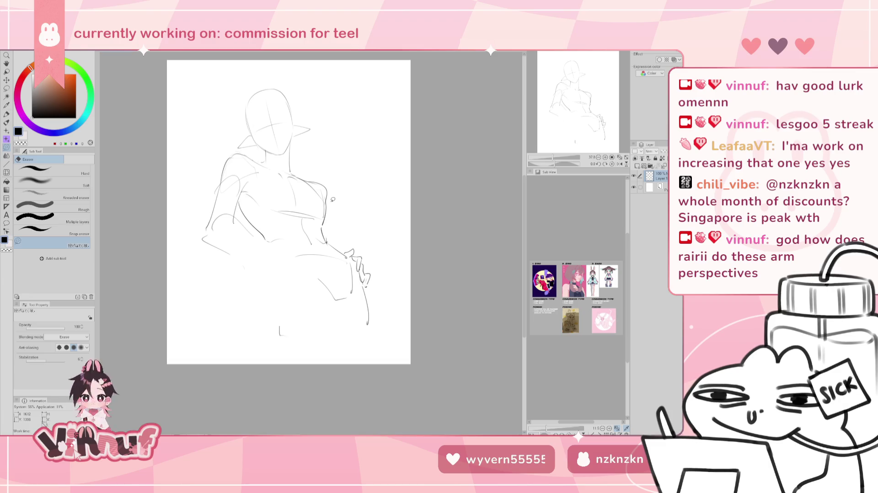
{"action": "key", "text": "p"}
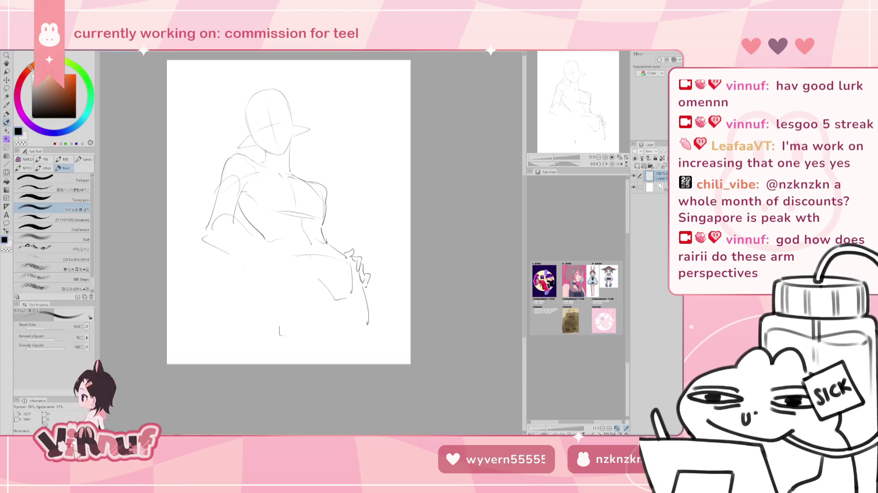
Sketch a waist curve and an arc over the hip
{"action": "key", "text": "ctrl+z"}
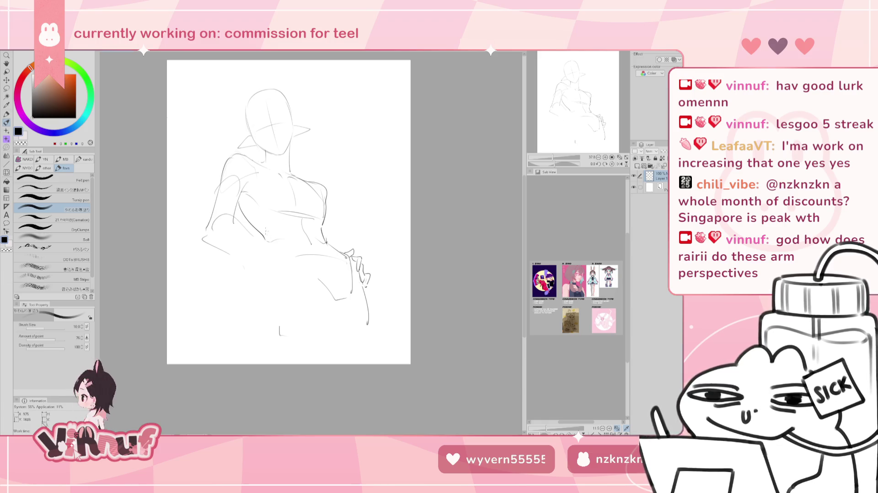
{"action": "left_click_drag", "start_coordinate": [278, 242], "coordinate": [312, 264]}
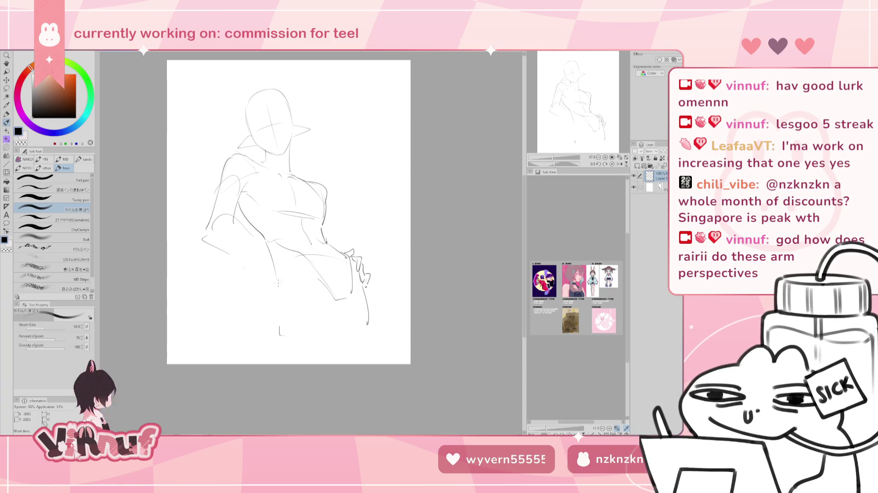
{"action": "left_click_drag", "start_coordinate": [268, 243], "coordinate": [270, 294]}
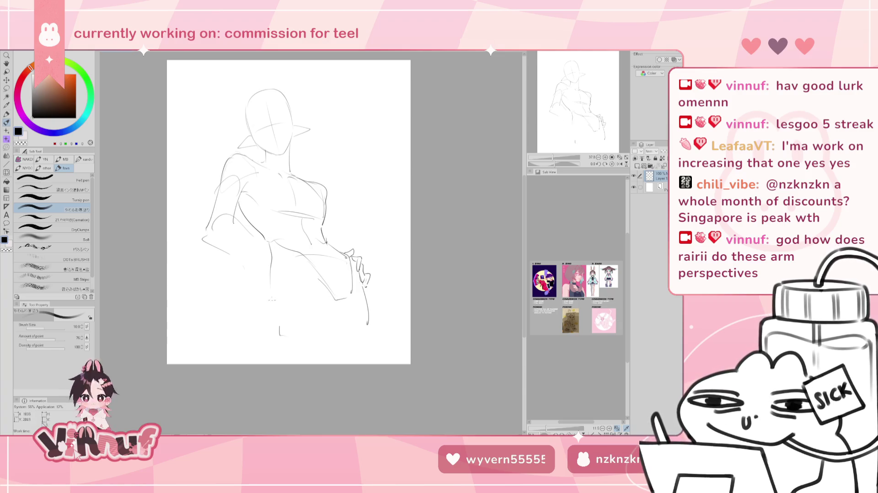
{"action": "left_click_drag", "start_coordinate": [268, 237], "coordinate": [275, 341]}
{"action": "key", "text": "ctrl+z"}
{"action": "key", "text": "ctrl+z"}
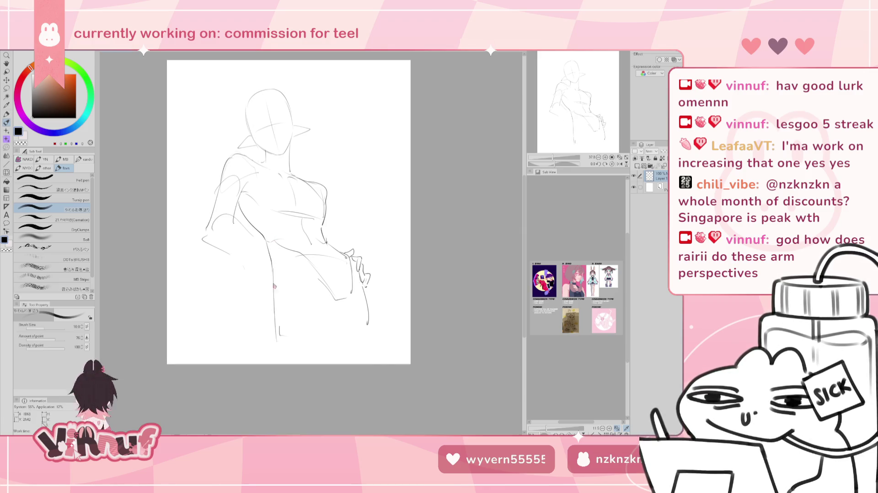
{"action": "key", "text": "ctrl+z"}
{"action": "mouse_move", "coordinate": [279, 267]}
{"action": "left_mouse_down"}
{"action": "mouse_move", "coordinate": [275, 333]}
{"action": "mouse_move", "coordinate": [300, 280]}
{"action": "mouse_move", "coordinate": [333, 299]}
{"action": "left_mouse_up"}
{"action": "key", "text": "ctrl+z"}
{"action": "key", "text": "ctrl+z"}
{"action": "key", "text": "ctrl+z"}
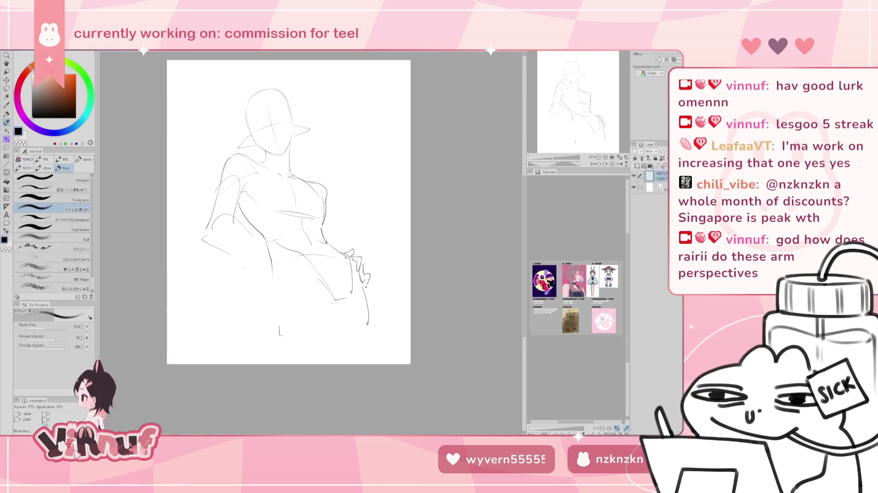
{"action": "left_click_drag", "start_coordinate": [281, 292], "coordinate": [333, 299]}
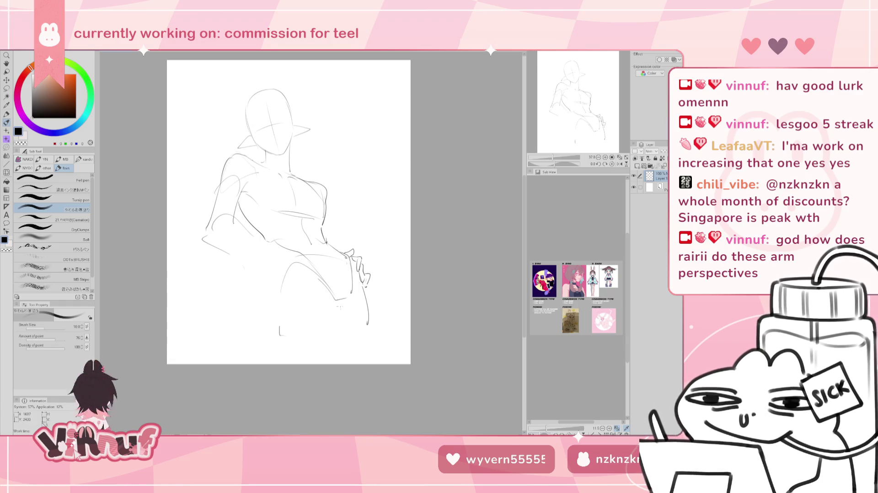
Draw the torso side line from waist toward the thigh, retrying until satisfied
{"action": "left_click_drag", "start_coordinate": [262, 237], "coordinate": [274, 333]}
{"action": "key", "text": "ctrl+z"}
{"action": "key", "text": "ctrl+z"}
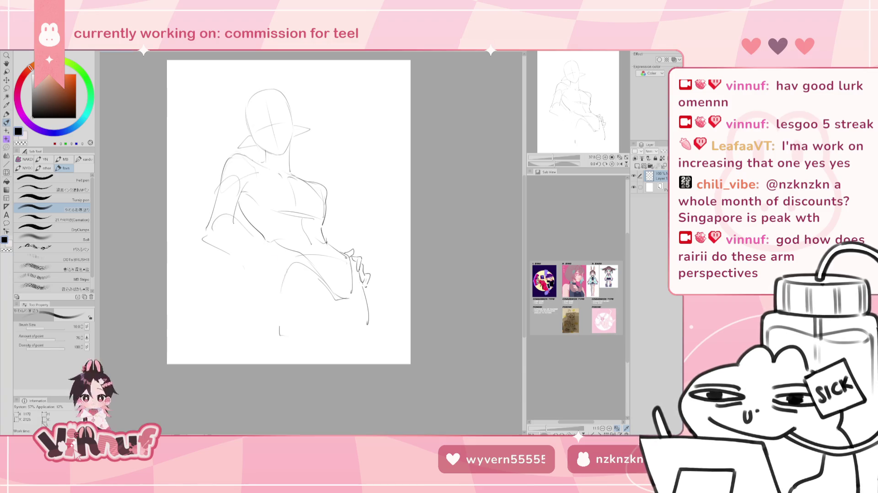
{"action": "left_click_drag", "start_coordinate": [282, 276], "coordinate": [273, 335]}
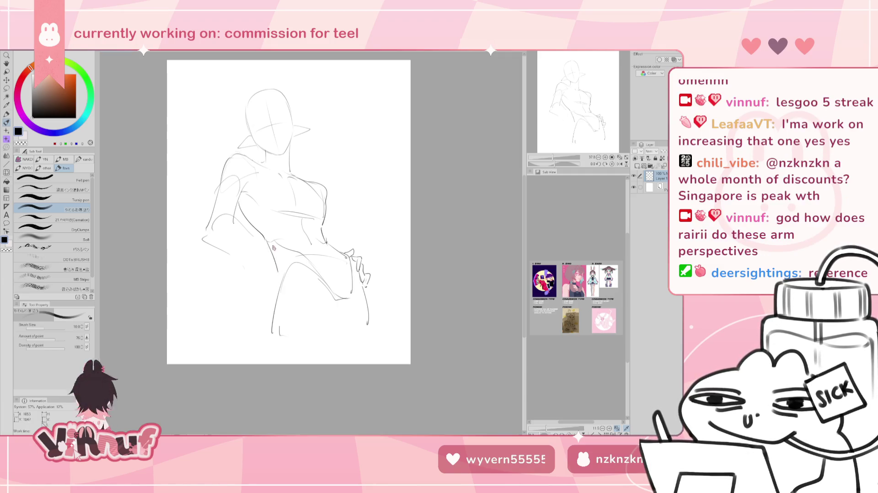
{"action": "left_click_drag", "start_coordinate": [269, 245], "coordinate": [279, 284]}
{"action": "key", "text": "ctrl+z"}
{"action": "left_click_drag", "start_coordinate": [268, 238], "coordinate": [274, 303]}
{"action": "key", "text": "ctrl+z"}
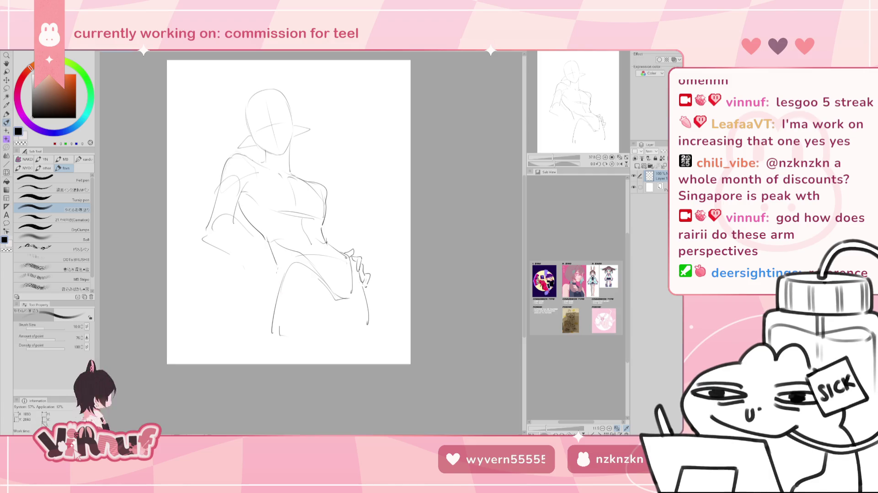
{"action": "left_click_drag", "start_coordinate": [280, 270], "coordinate": [274, 304]}
{"action": "key", "text": "ctrl+z"}
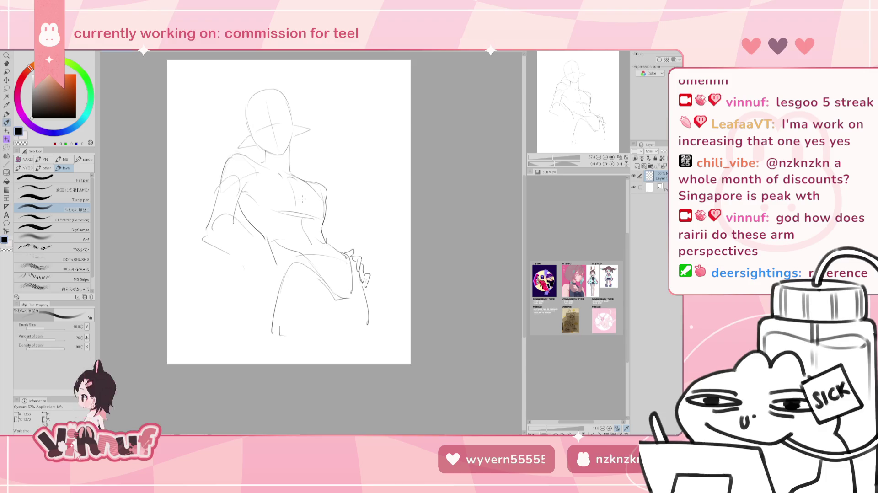
{"action": "key", "text": "ctrl+z"}
{"action": "left_click_drag", "start_coordinate": [277, 265], "coordinate": [275, 295]}
{"action": "key", "text": "ctrl+z"}
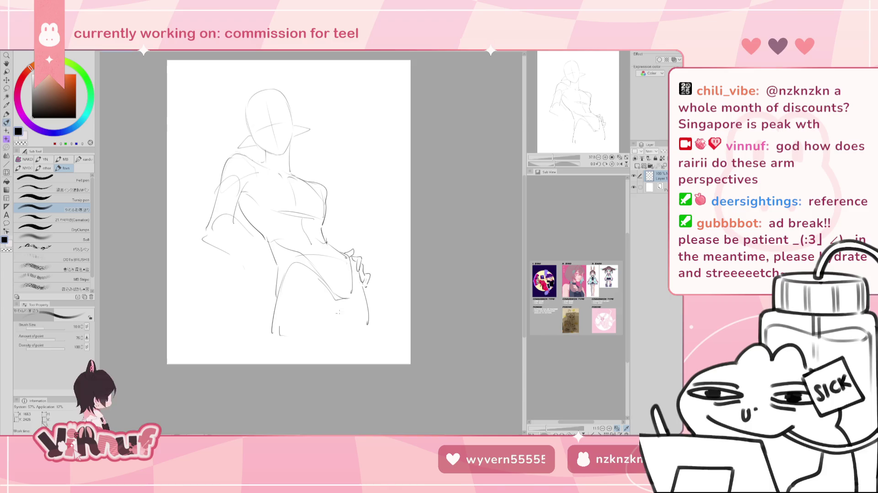
{"action": "left_click_drag", "start_coordinate": [359, 296], "coordinate": [341, 310]}
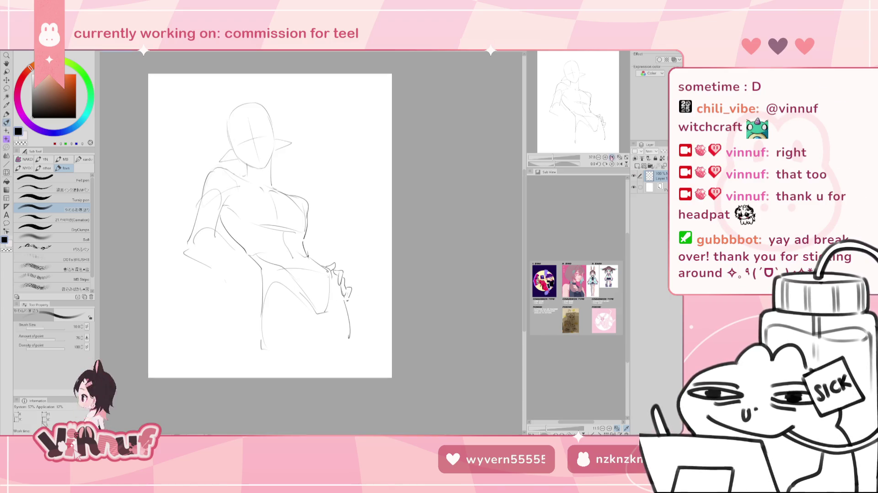
Lasso the head and shrink it to about 94%
{"action": "key", "text": "m"}
{"action": "left_click_drag", "start_coordinate": [231, 165], "coordinate": [268, 183]}
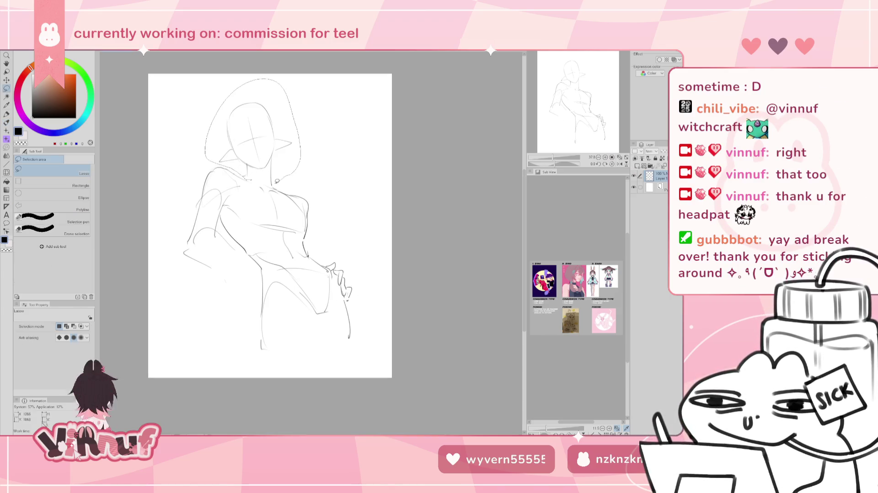
{"action": "key", "text": "ctrl+t"}
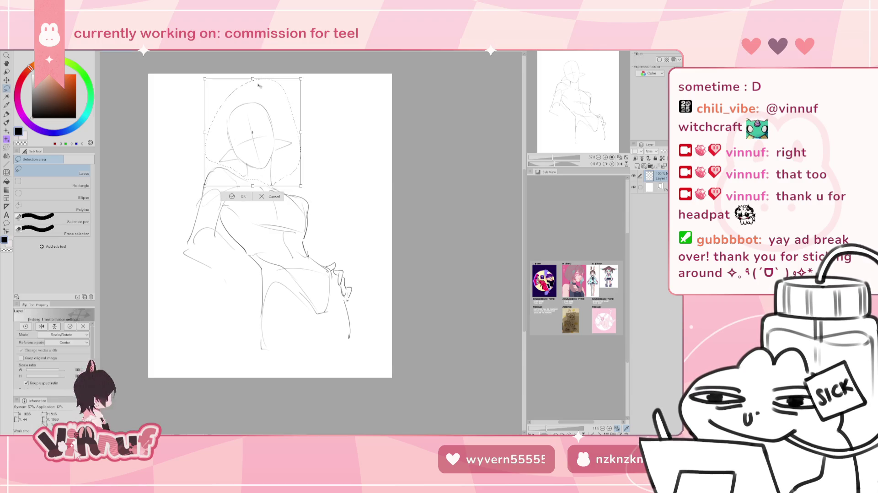
{"action": "left_click_drag", "start_coordinate": [253, 80], "coordinate": [260, 88]}
{"action": "left_click_drag", "start_coordinate": [262, 117], "coordinate": [261, 114]}
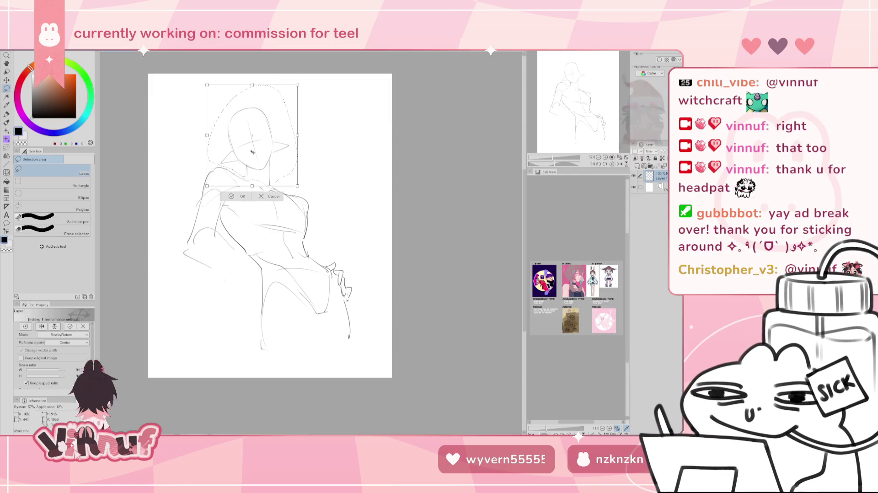
{"action": "left_click", "coordinate": [259, 197]}
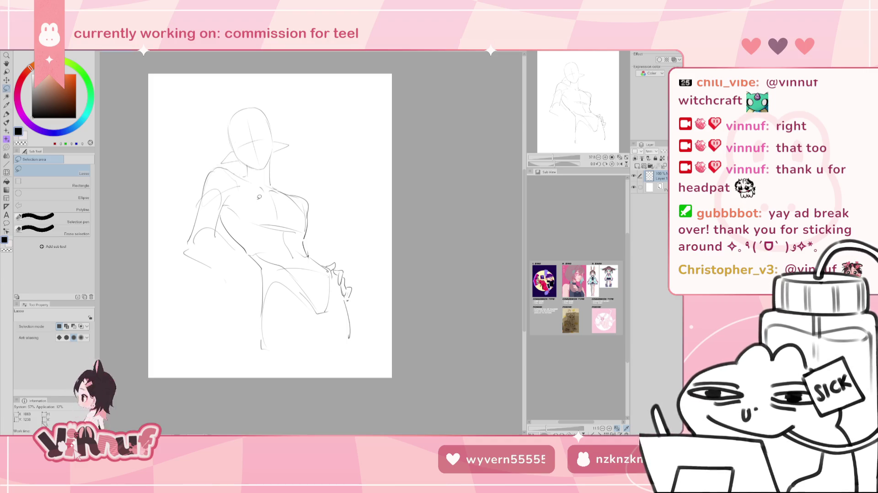
Check the head in a mirrored view and rescale it to 97%
{"action": "key", "text": "h"}
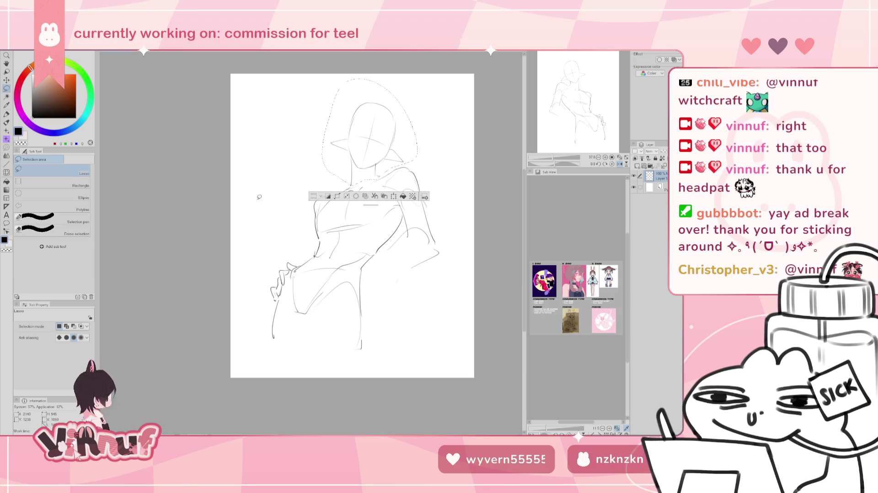
{"action": "key", "text": "ctrl+t"}
{"action": "left_click_drag", "start_coordinate": [369, 81], "coordinate": [370, 82]}
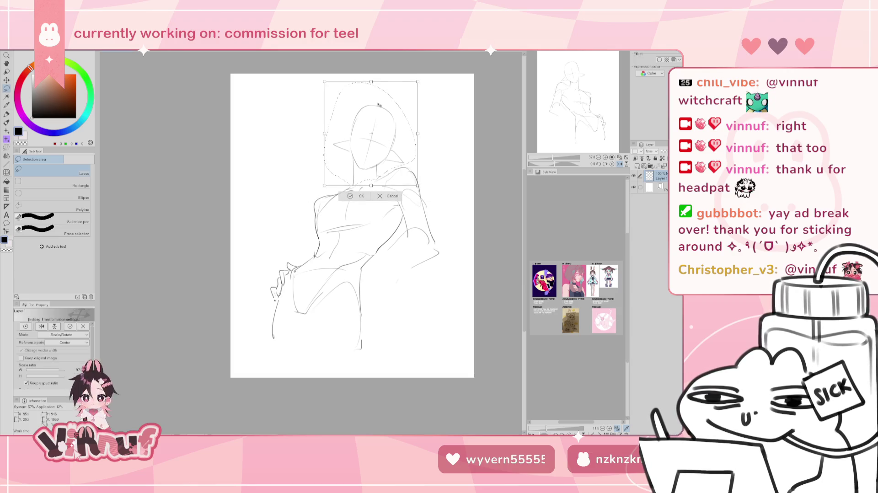
{"action": "left_click", "coordinate": [368, 199]}
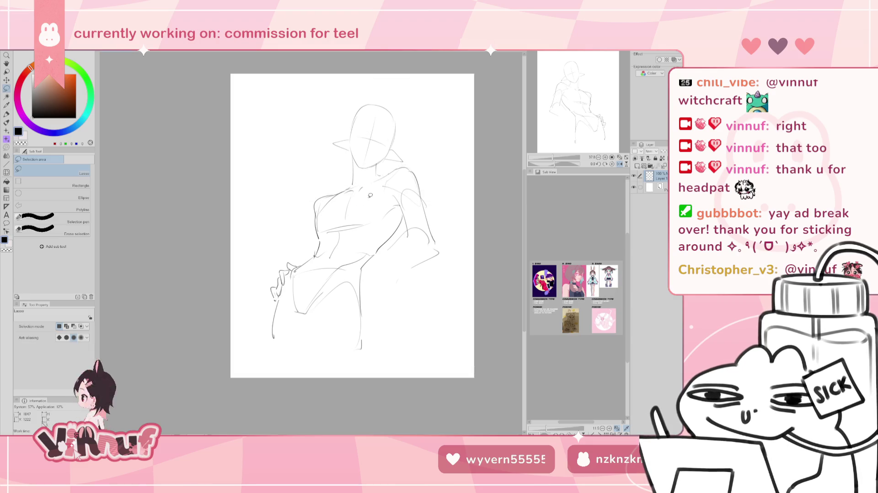
Select and transform the ear, then lasso the reaching arm and shoulder
{"action": "left_click_drag", "start_coordinate": [394, 144], "coordinate": [407, 147]}
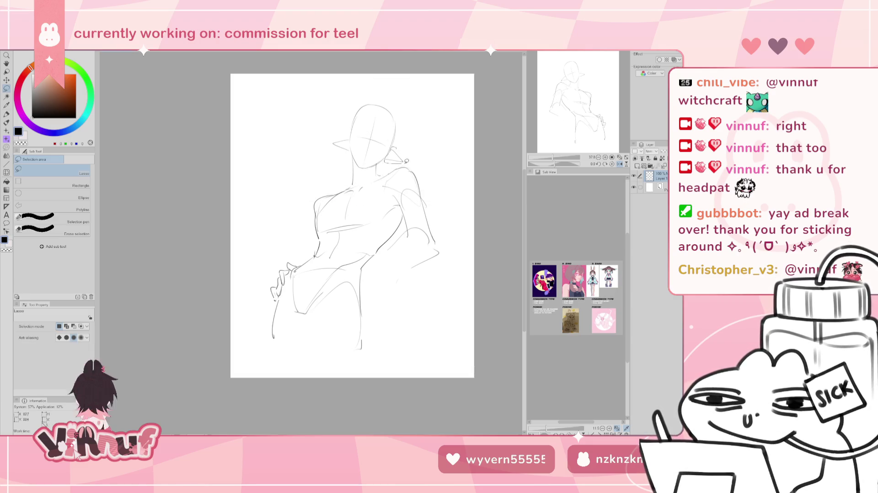
{"action": "key", "text": "ctrl+t"}
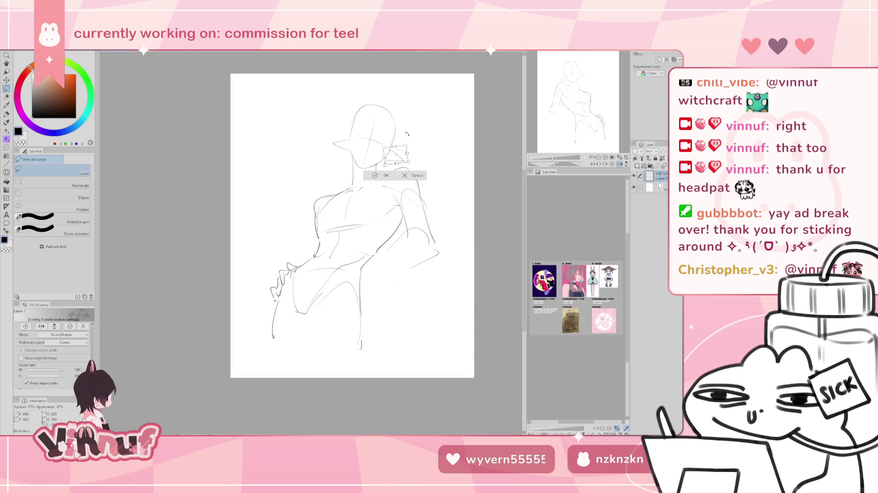
{"action": "key", "text": "Return"}
{"action": "key", "text": "ctrl+d"}
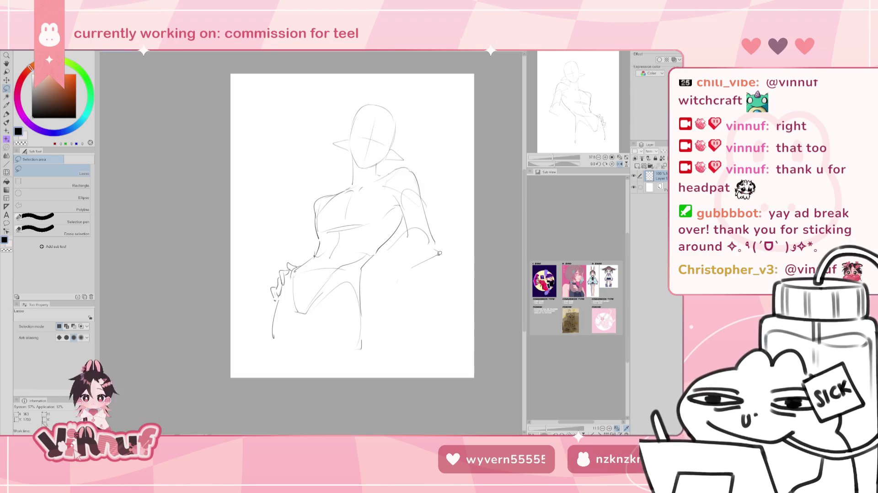
{"action": "left_click_drag", "start_coordinate": [439, 253], "coordinate": [373, 217]}
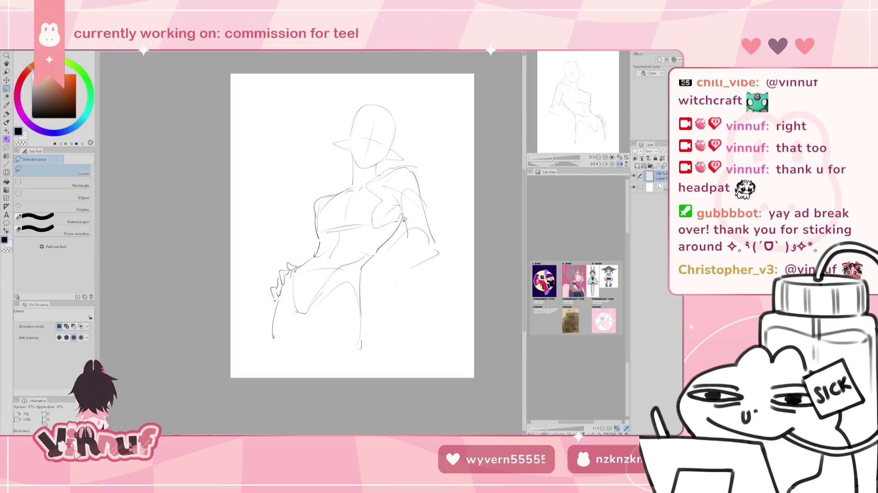
{"action": "left_click_drag", "start_coordinate": [374, 216], "coordinate": [451, 176]}
Switch to Liquify with a smaller brush and clear the arm selection
{"action": "key", "text": "j"}
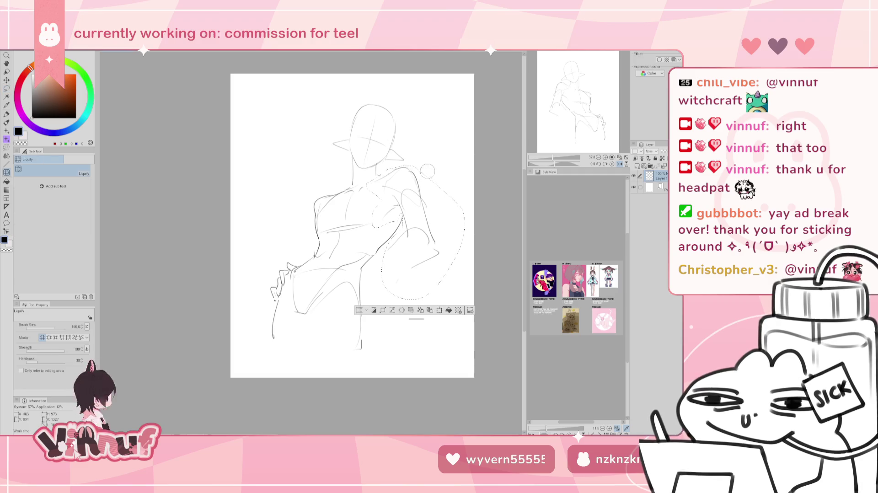
{"action": "mouse_move", "coordinate": [311, 242]}
{"action": "left_mouse_down"}
{"action": "mouse_move", "coordinate": [424, 191]}
{"action": "mouse_move", "coordinate": [437, 231]}
{"action": "mouse_move", "coordinate": [441, 149]}
{"action": "left_mouse_up"}
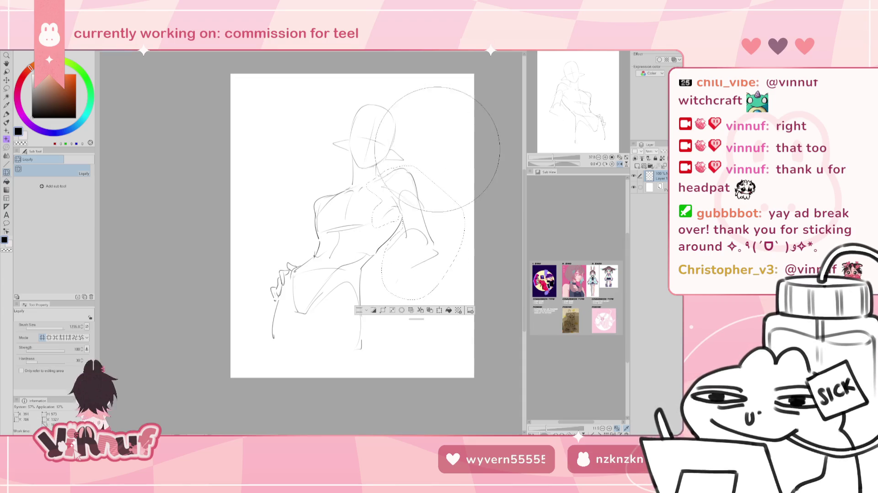
{"action": "key", "text": "ctrl+d"}
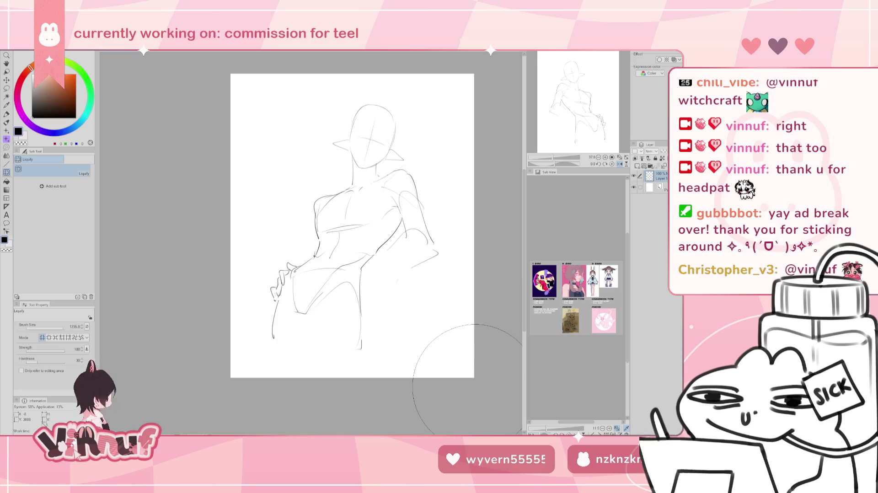
Flip the view back, add a new layer, and draw a small curve at the hip
{"action": "key", "text": "h"}
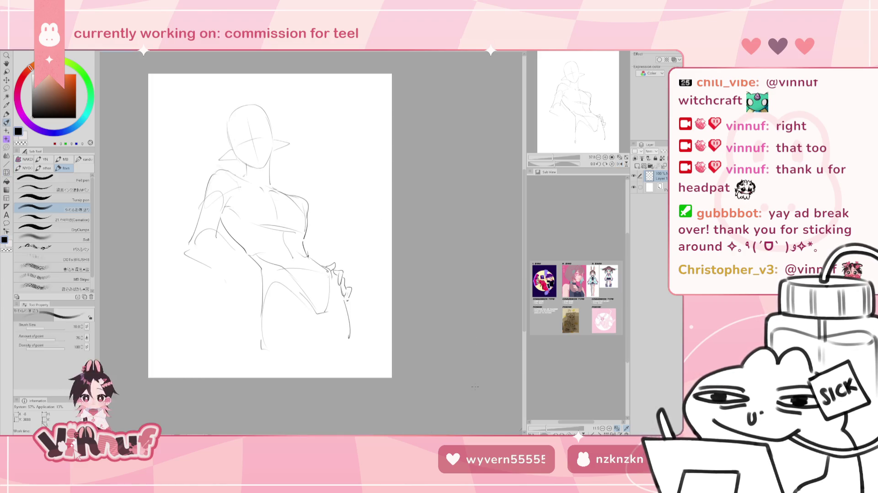
{"action": "key", "text": "p"}
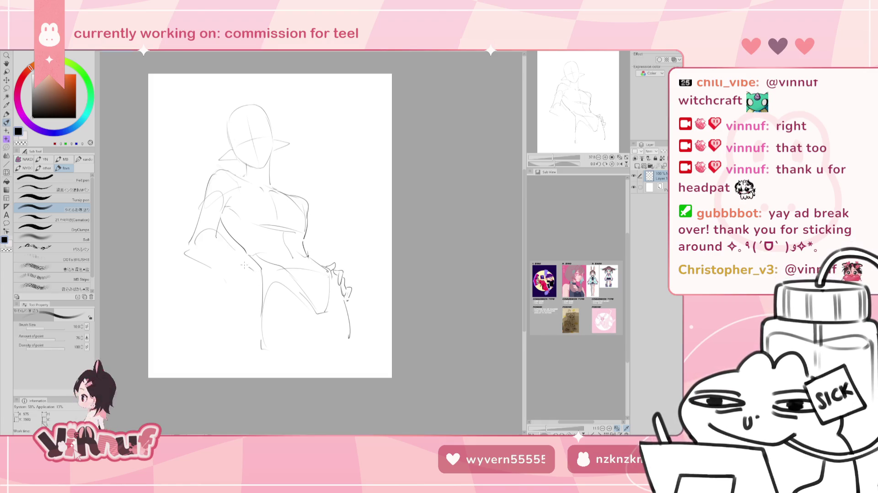
{"action": "key", "text": "ctrl+shift+n"}
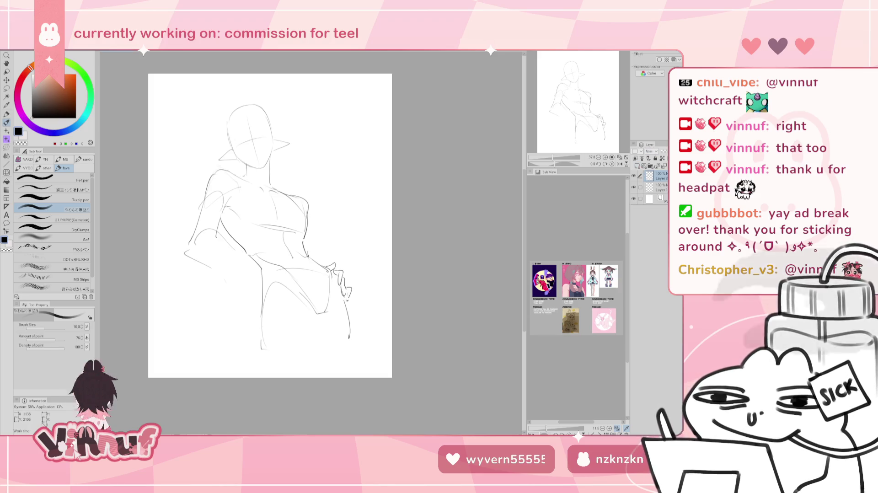
{"action": "mouse_move", "coordinate": [263, 271]}
{"action": "left_mouse_down"}
{"action": "mouse_move", "coordinate": [260, 297]}
{"action": "mouse_move", "coordinate": [277, 304]}
{"action": "left_mouse_up"}
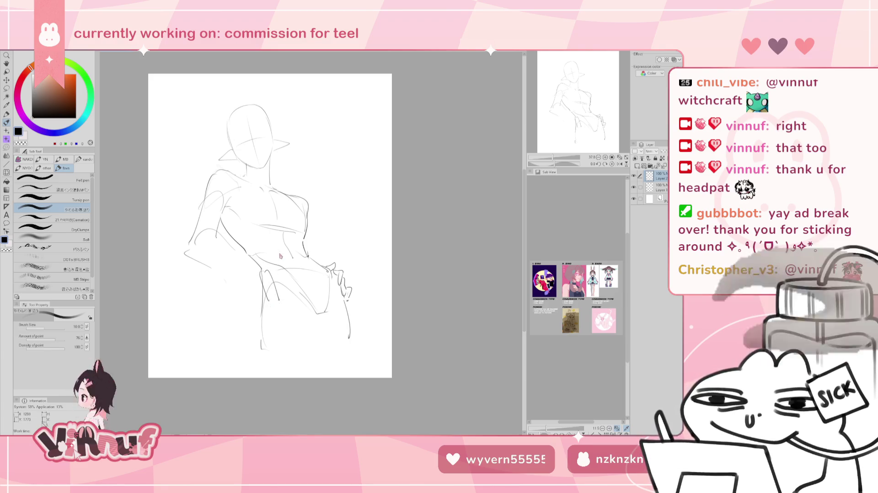
{"action": "key", "text": "ctrl+z"}
{"action": "key", "text": "ctrl+z"}
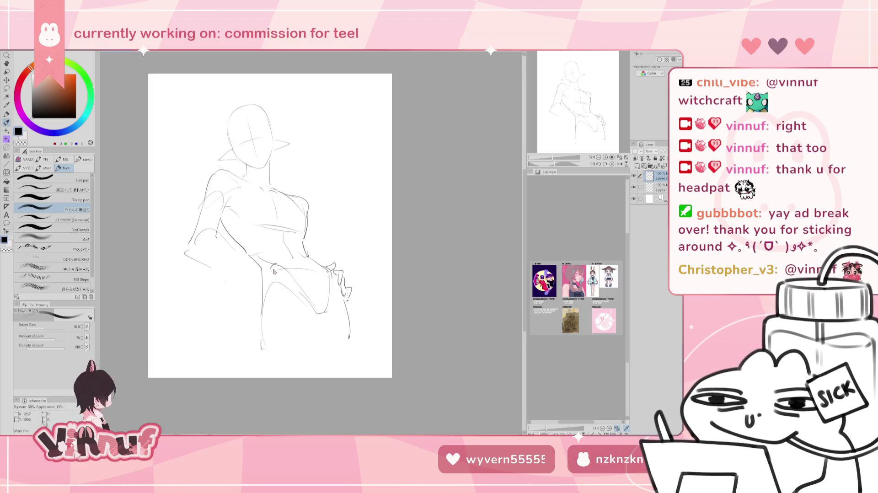
{"action": "left_click_drag", "start_coordinate": [272, 266], "coordinate": [280, 295]}
{"action": "left_click_drag", "start_coordinate": [274, 266], "coordinate": [287, 295]}
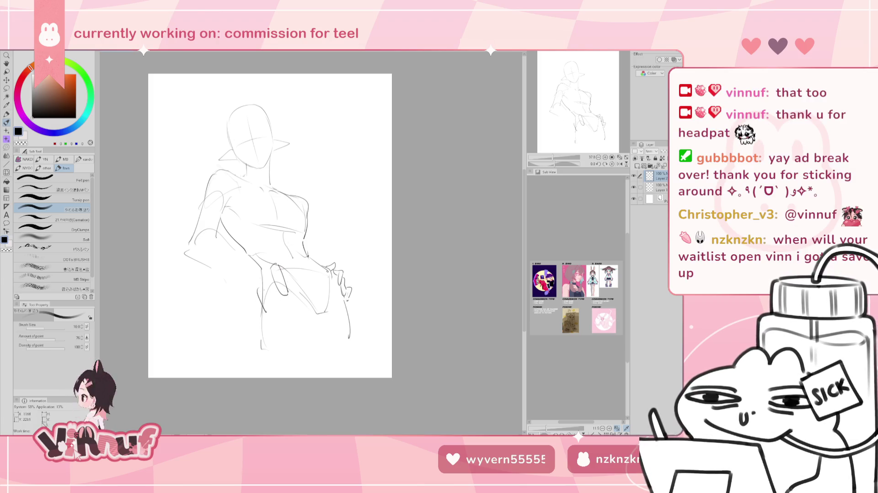
{"action": "key", "text": "ctrl+z"}
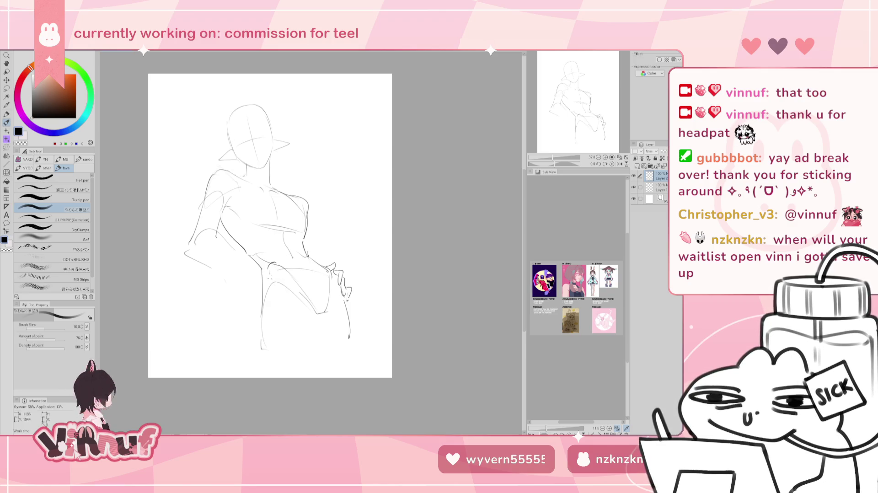
{"action": "left_click_drag", "start_coordinate": [277, 264], "coordinate": [276, 260]}
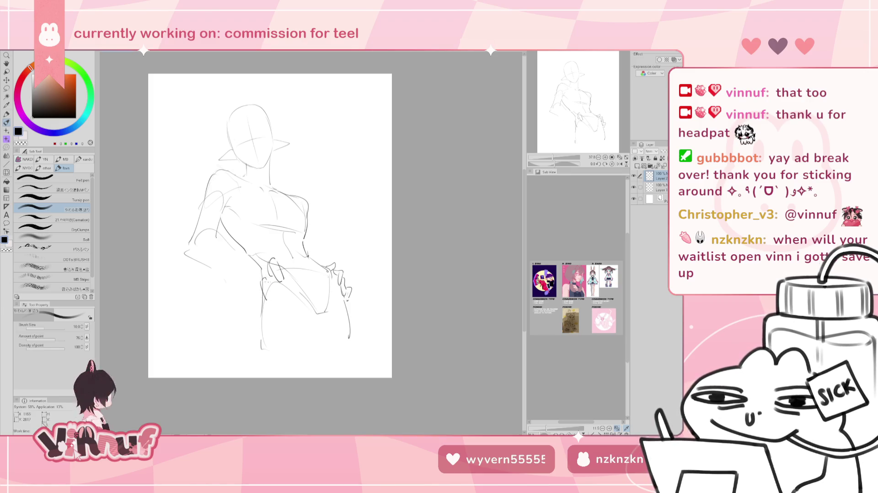
Sketch trial pencil strokes along the left hip and leg, undoing and redrawing them
{"action": "left_click_drag", "start_coordinate": [266, 281], "coordinate": [275, 294]}
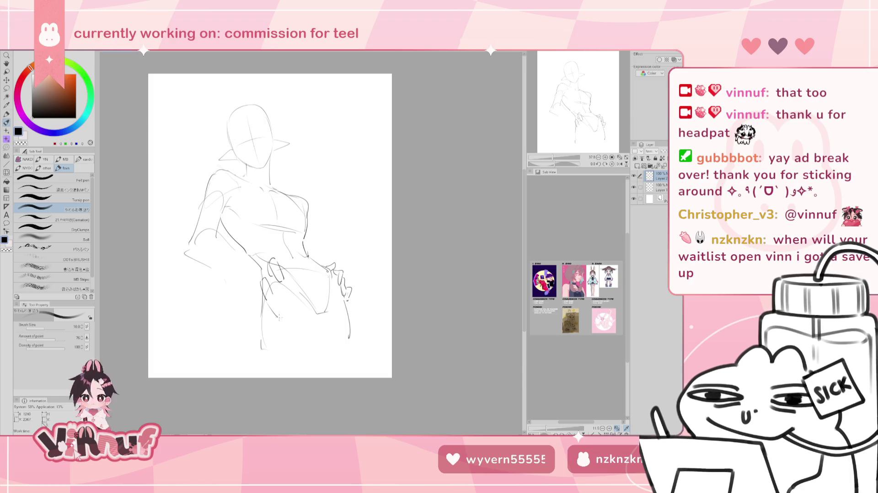
{"action": "left_click_drag", "start_coordinate": [273, 302], "coordinate": [279, 314]}
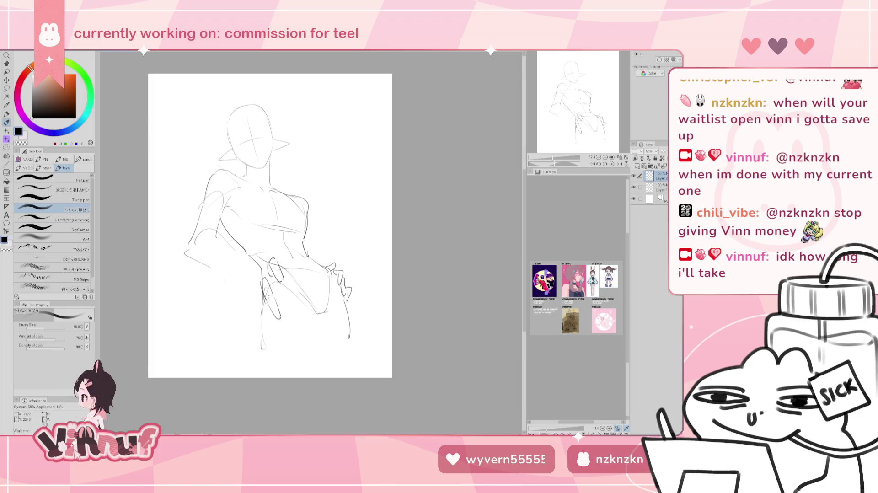
{"action": "key", "text": "ctrl+z"}
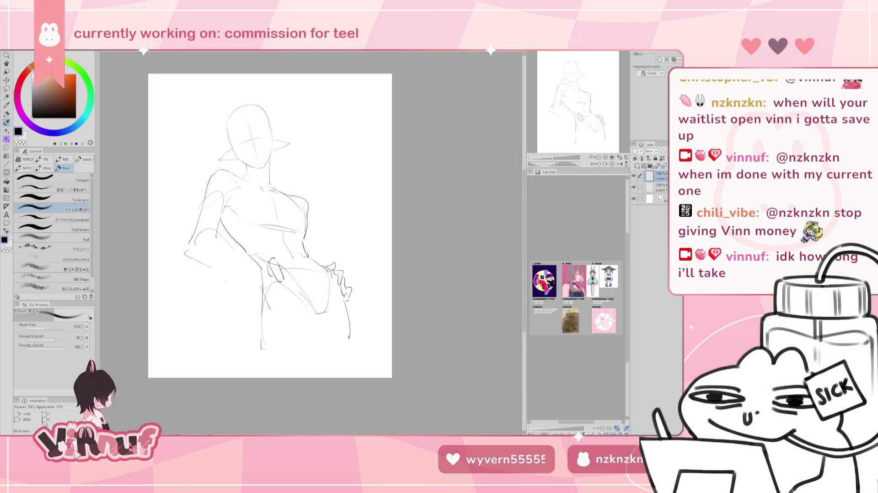
{"action": "left_click_drag", "start_coordinate": [265, 284], "coordinate": [276, 312]}
{"action": "key", "text": "ctrl+z"}
{"action": "mouse_move", "coordinate": [262, 279]}
{"action": "left_mouse_down"}
{"action": "mouse_move", "coordinate": [260, 293]}
{"action": "mouse_move", "coordinate": [272, 289]}
{"action": "mouse_move", "coordinate": [256, 326]}
{"action": "left_mouse_up"}
{"action": "key", "text": "ctrl+z"}
{"action": "key", "text": "ctrl+z"}
{"action": "key", "text": "ctrl+z"}
{"action": "key", "text": "ctrl+z"}
{"action": "mouse_move", "coordinate": [263, 294]}
{"action": "left_mouse_down"}
{"action": "mouse_move", "coordinate": [256, 314]}
{"action": "mouse_move", "coordinate": [268, 326]}
{"action": "mouse_move", "coordinate": [256, 321]}
{"action": "mouse_move", "coordinate": [276, 328]}
{"action": "left_mouse_up"}
{"action": "key", "text": "ctrl+z"}
{"action": "key", "text": "ctrl+z"}
{"action": "key", "text": "ctrl+z"}
{"action": "key", "text": "ctrl+z"}
{"action": "key", "text": "ctrl+z"}
{"action": "key", "text": "ctrl+z"}
{"action": "key", "text": "ctrl+z"}
{"action": "key", "text": "ctrl+z"}
{"action": "left_click_drag", "start_coordinate": [263, 296], "coordinate": [279, 333]}
{"action": "key", "text": "ctrl+z"}
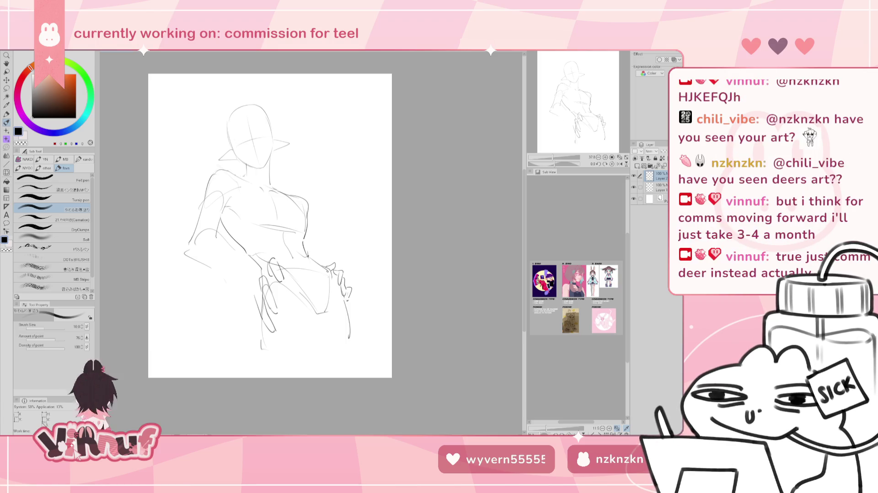
Sketch the fingers of the hand resting beside the left hip in pencil
{"action": "left_click_drag", "start_coordinate": [275, 246], "coordinate": [274, 247]}
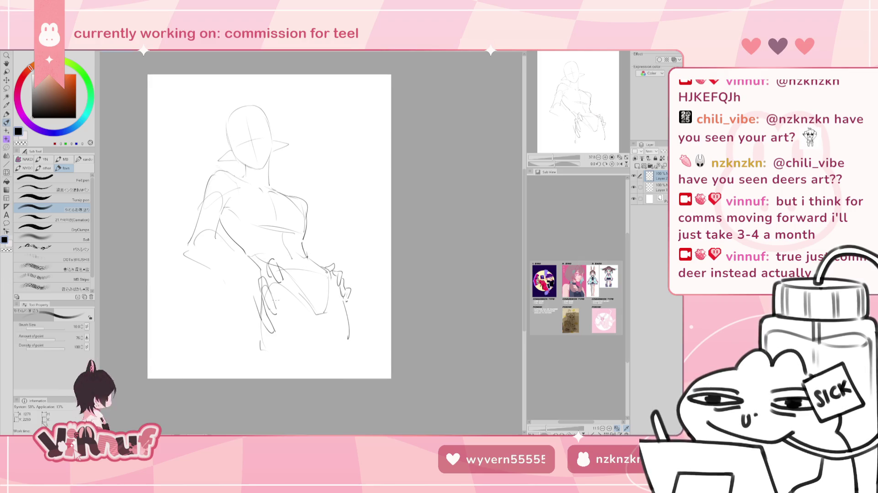
{"action": "key", "text": "ctrl+z"}
{"action": "key", "text": "ctrl+z"}
{"action": "key", "text": "ctrl+z"}
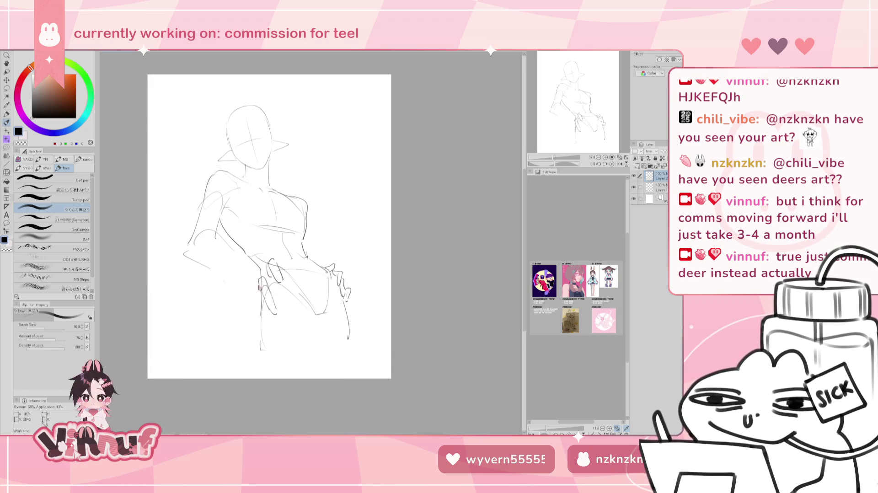
{"action": "left_click_drag", "start_coordinate": [266, 272], "coordinate": [261, 265]}
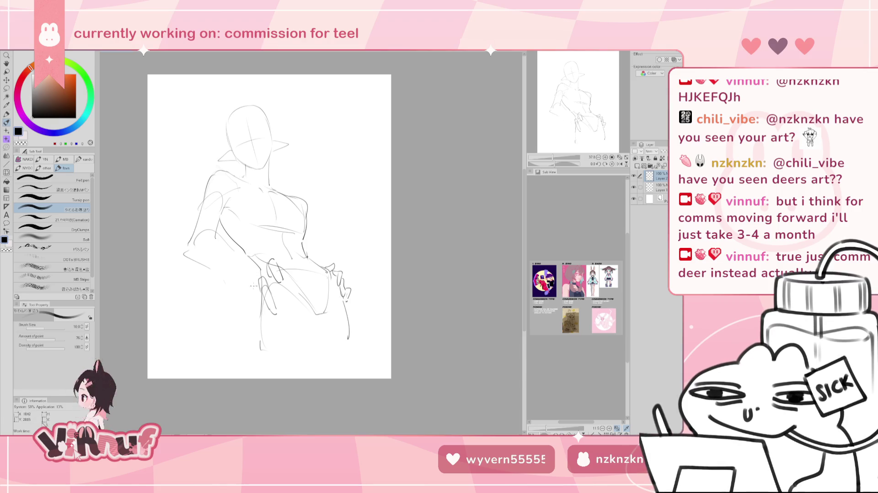
{"action": "mouse_move", "coordinate": [235, 293]}
{"action": "left_mouse_down"}
{"action": "mouse_move", "coordinate": [243, 314]}
{"action": "mouse_move", "coordinate": [243, 295]}
{"action": "mouse_move", "coordinate": [249, 309]}
{"action": "left_mouse_up"}
{"action": "key", "text": "ctrl+z"}
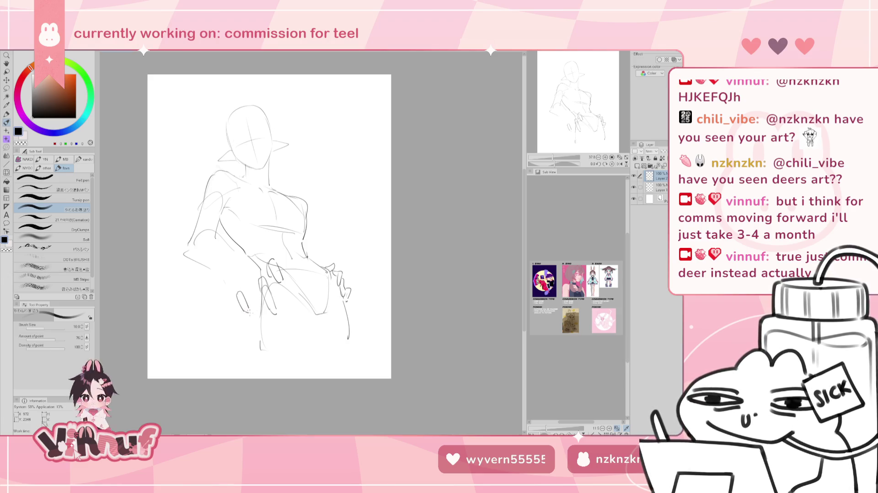
{"action": "left_click_drag", "start_coordinate": [234, 289], "coordinate": [240, 296]}
{"action": "key", "text": "ctrl+z"}
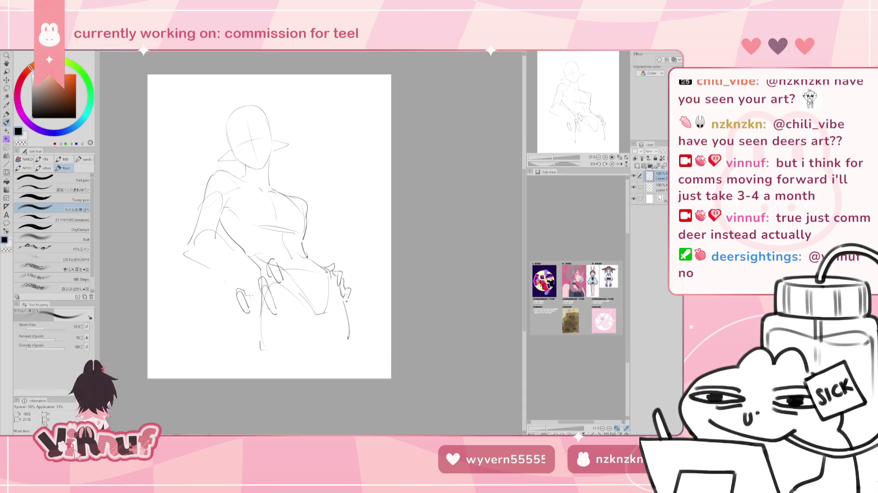
{"action": "left_click_drag", "start_coordinate": [246, 295], "coordinate": [258, 313]}
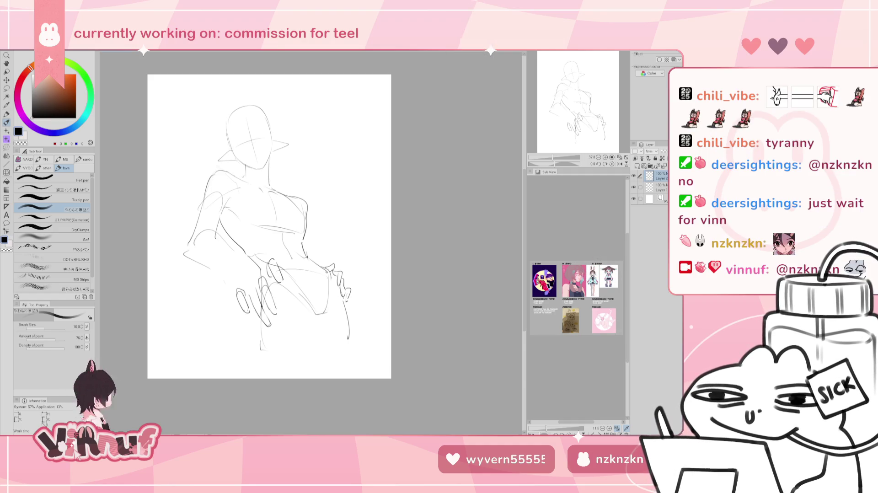
{"action": "left_click_drag", "start_coordinate": [269, 226], "coordinate": [272, 227]}
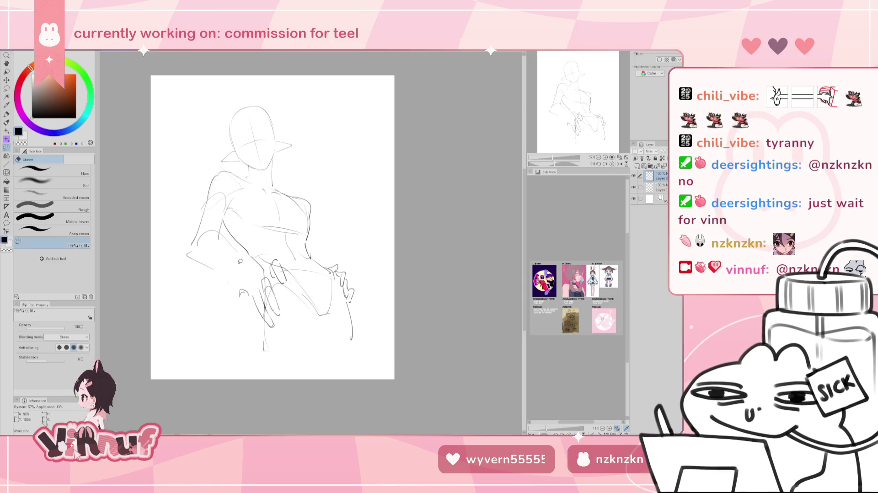
Remove the small finger loop at the hand by lasso-deleting and erasing it
{"action": "key", "text": "p"}
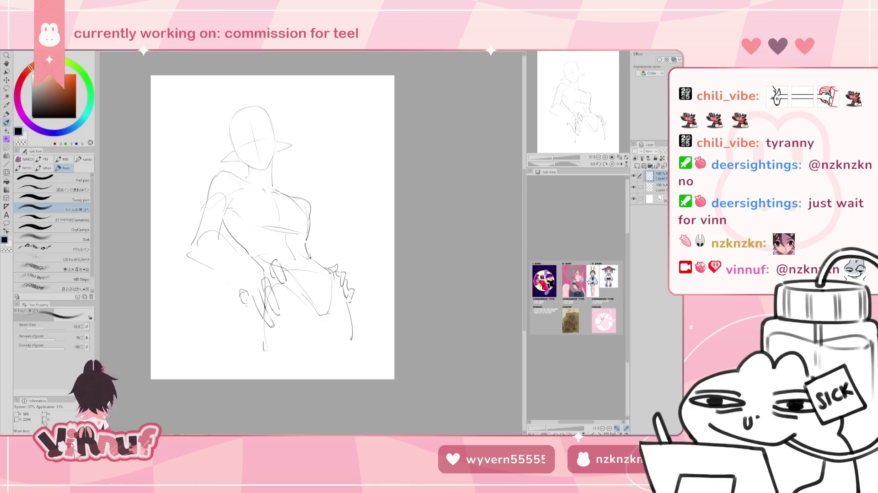
{"action": "left_click_drag", "start_coordinate": [241, 295], "coordinate": [245, 298]}
{"action": "key", "text": "ctrl+z"}
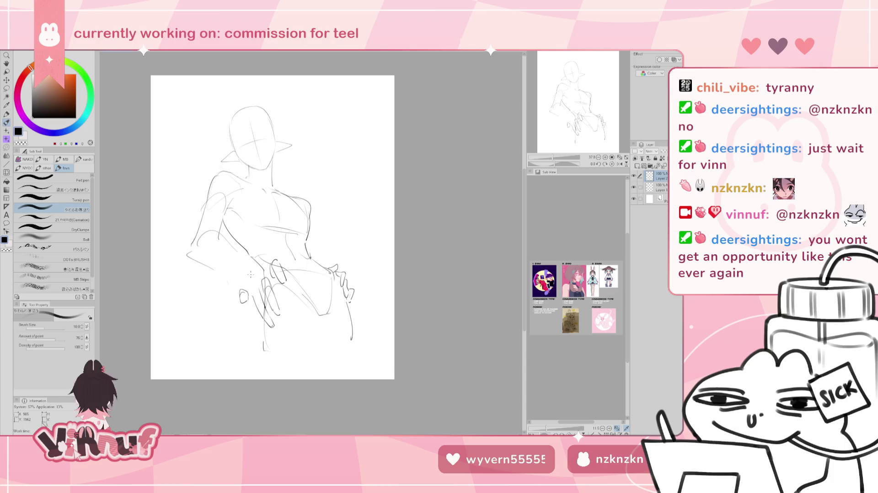
{"action": "key", "text": "m"}
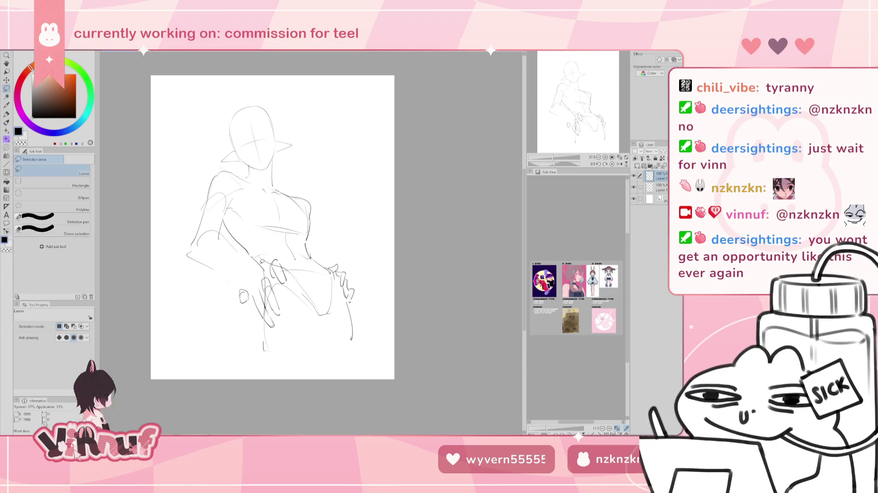
{"action": "left_click_drag", "start_coordinate": [239, 280], "coordinate": [243, 294]}
{"action": "key", "text": "Delete"}
{"action": "key", "text": "ctrl+d"}
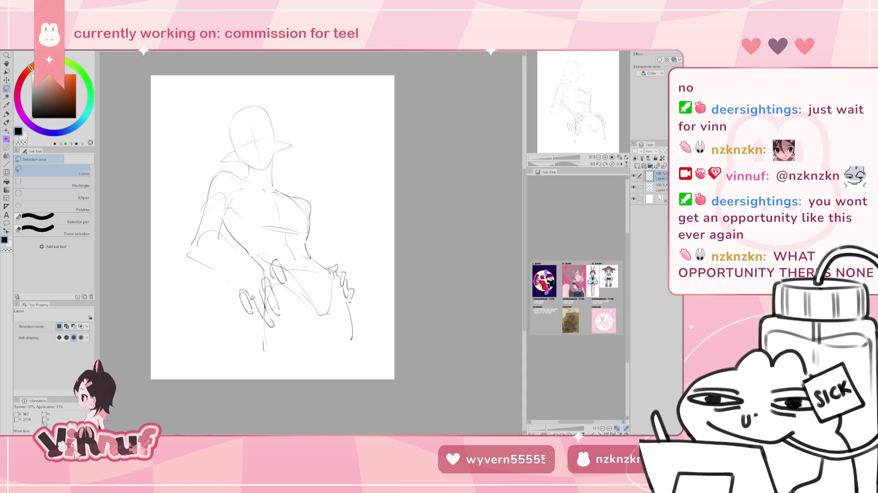
{"action": "key", "text": "ctrl+d"}
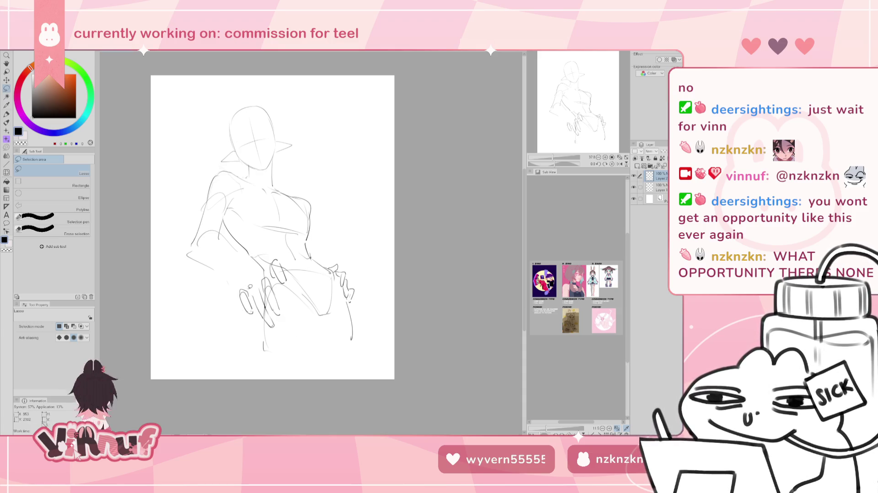
{"action": "key", "text": "e"}
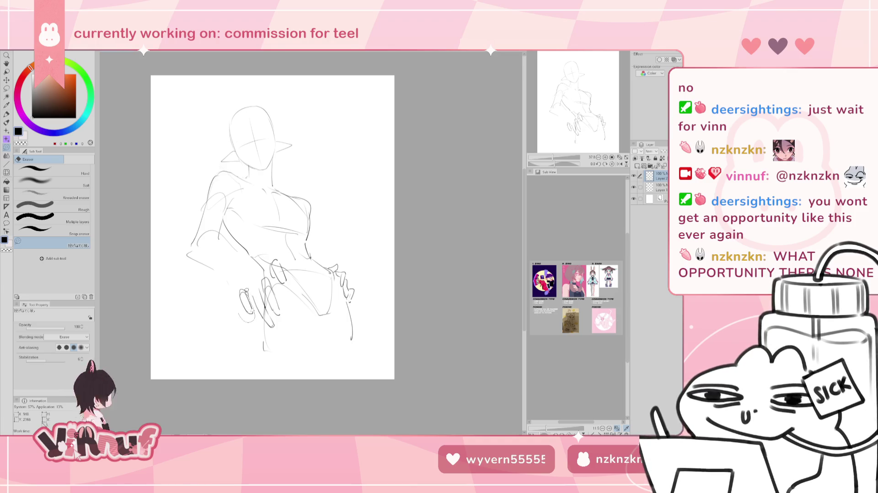
{"action": "mouse_move", "coordinate": [246, 315]}
{"action": "left_mouse_down"}
{"action": "mouse_move", "coordinate": [250, 293]}
{"action": "mouse_move", "coordinate": [246, 316]}
{"action": "left_mouse_up"}
{"action": "key", "text": "p"}
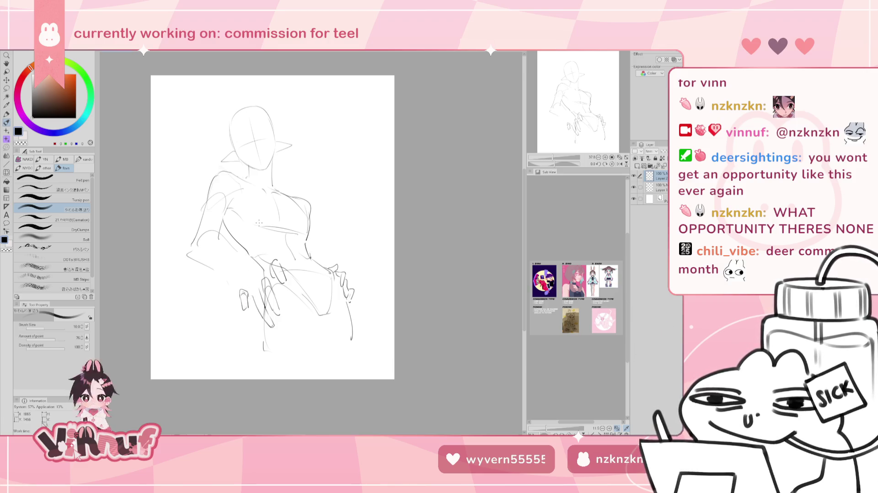
Move the lassoed hand sketch slightly down and check it in a mirrored view
{"action": "key", "text": "m"}
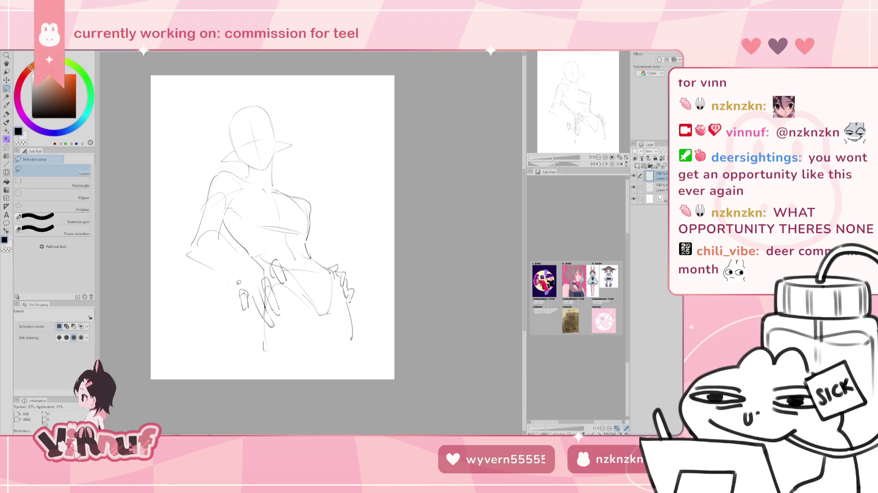
{"action": "left_click_drag", "start_coordinate": [240, 286], "coordinate": [249, 311]}
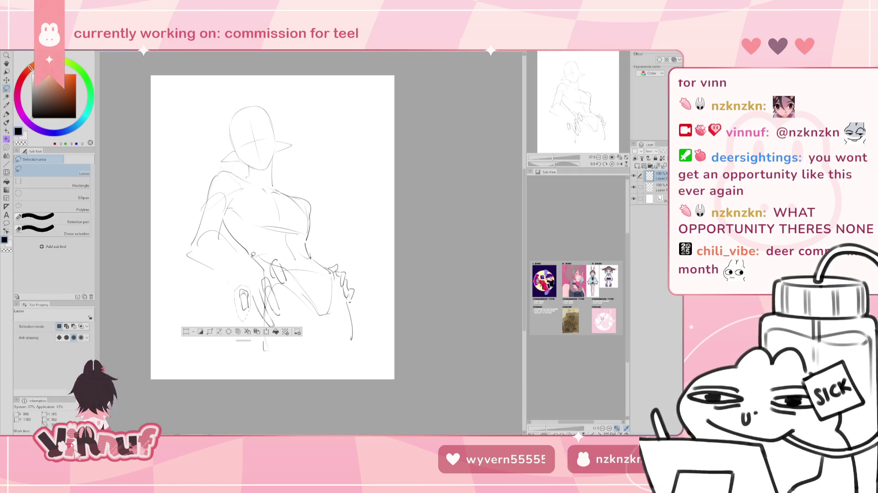
{"action": "key", "text": "k"}
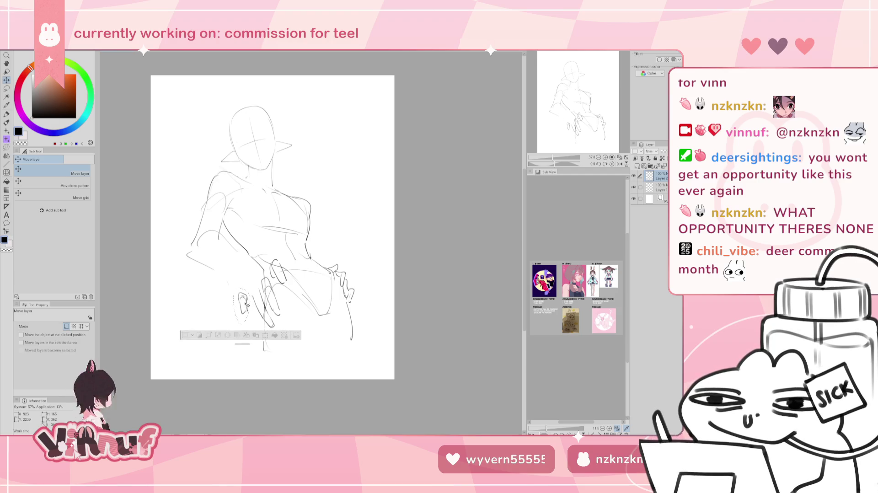
{"action": "left_click_drag", "start_coordinate": [247, 302], "coordinate": [250, 317]}
{"action": "key", "text": "ctrl+d"}
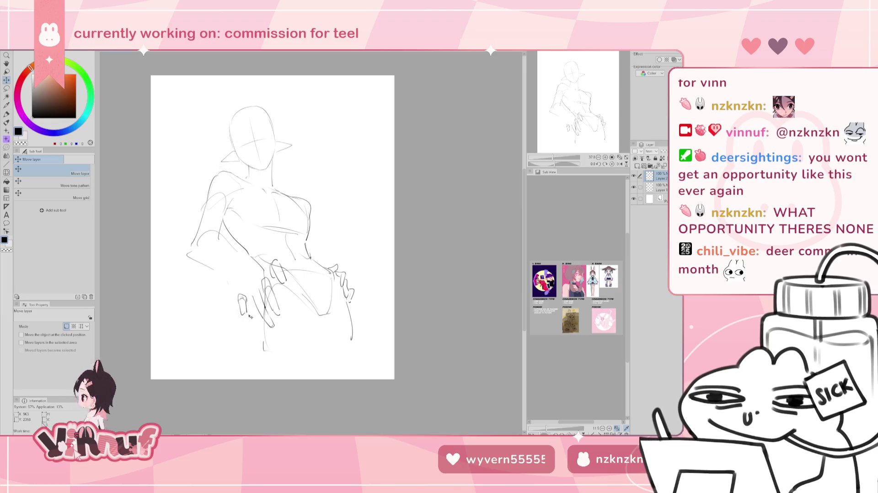
{"action": "key", "text": "p"}
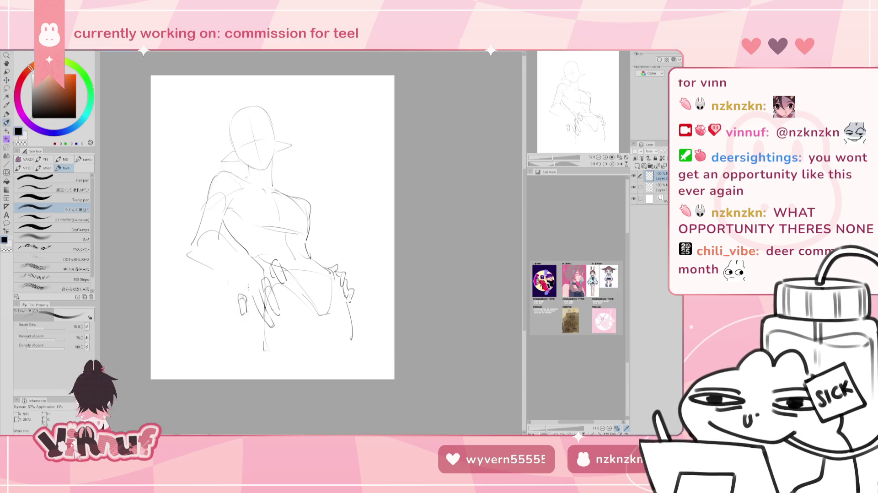
{"action": "left_click_drag", "start_coordinate": [241, 279], "coordinate": [258, 259]}
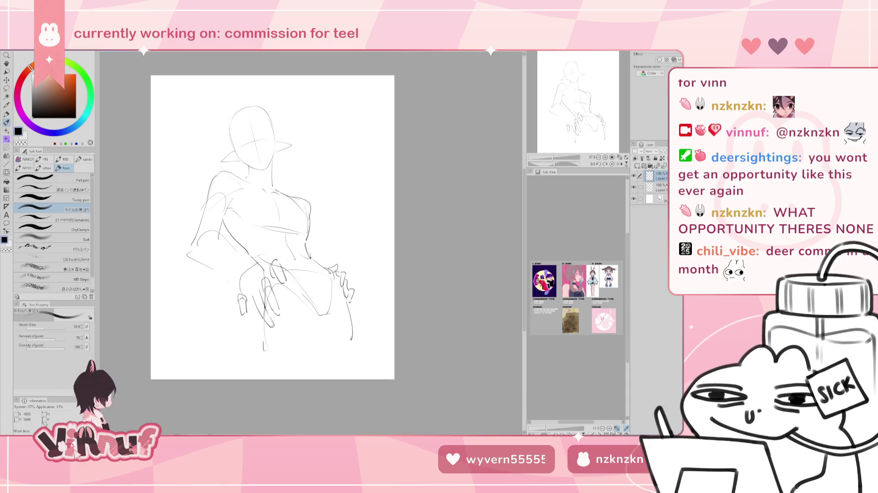
{"action": "key", "text": "ctrl+z"}
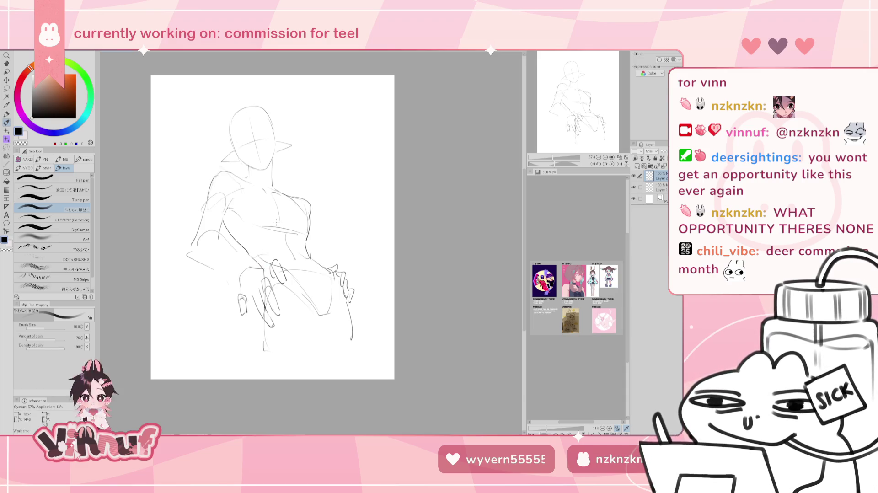
{"action": "key", "text": "h"}
{"action": "key", "text": "h"}
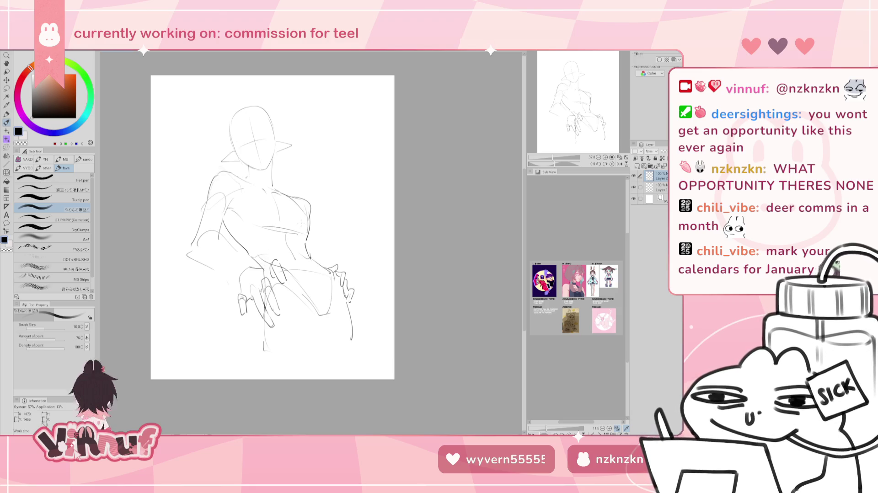
{"action": "key", "text": "m"}
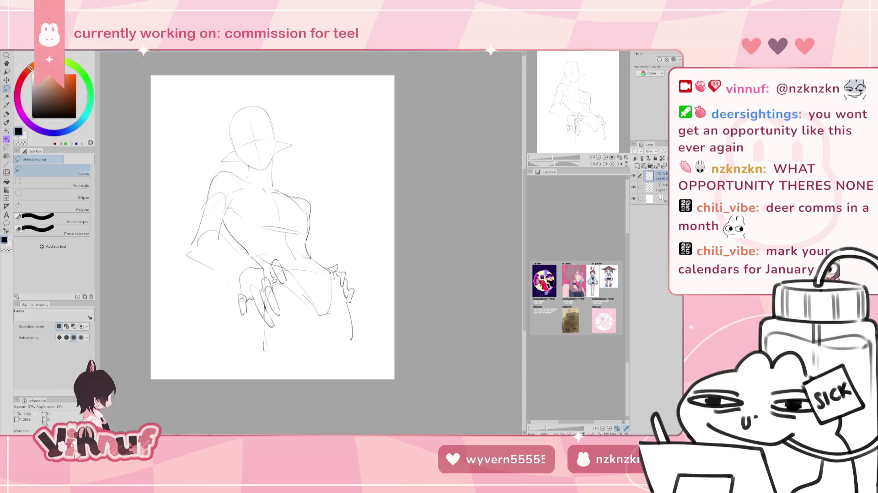
Rotate the lassoed lower hand slightly counter-clockwise with Scale/Rotate and apply it
{"action": "left_click_drag", "start_coordinate": [250, 289], "coordinate": [253, 276]}
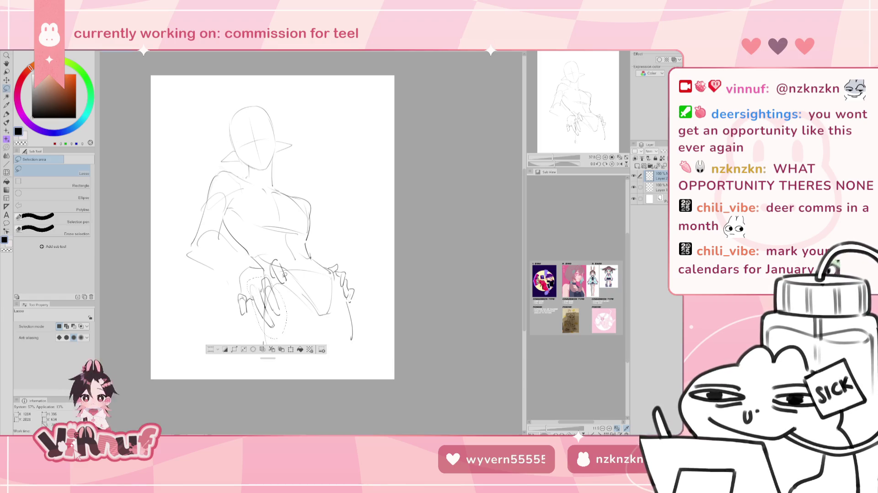
{"action": "key", "text": "ctrl+t"}
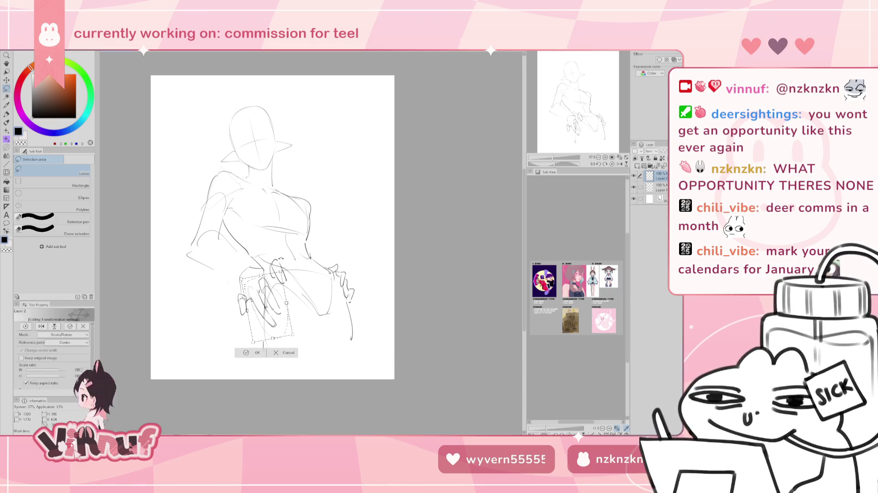
{"action": "left_click_drag", "start_coordinate": [263, 342], "coordinate": [281, 341]}
{"action": "left_click_drag", "start_coordinate": [277, 291], "coordinate": [276, 293]}
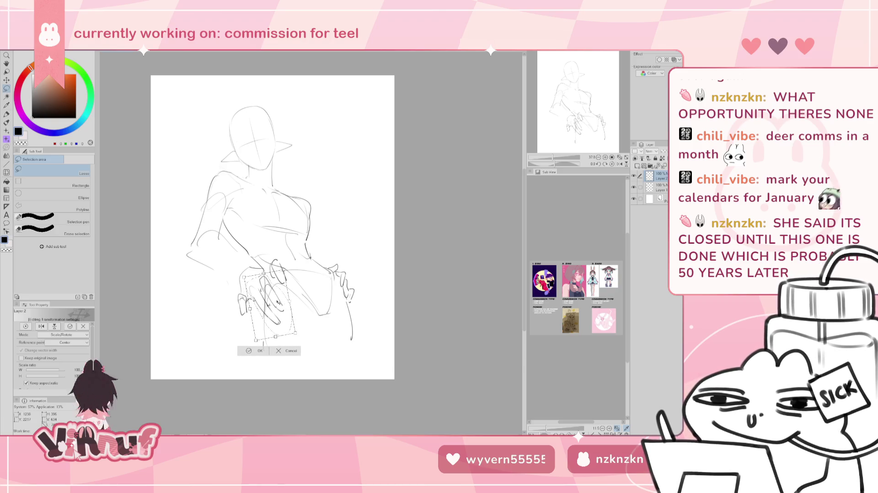
{"action": "left_click", "coordinate": [260, 351]}
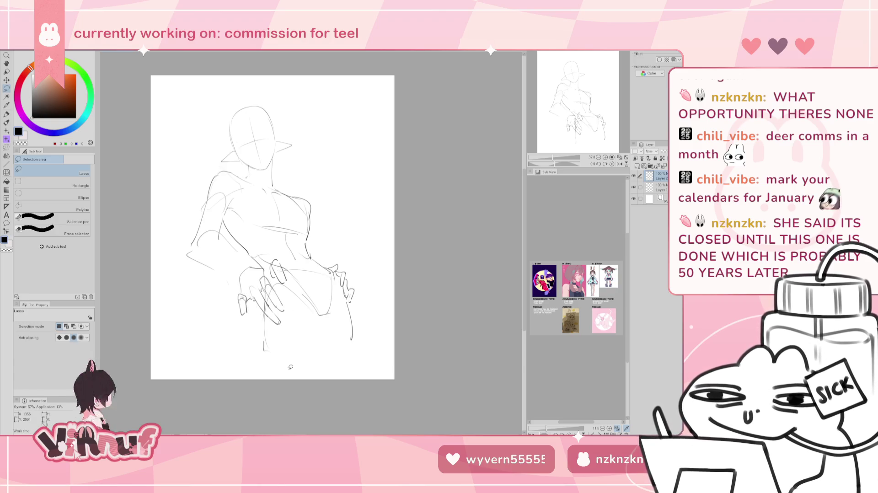
{"action": "key", "text": "b"}
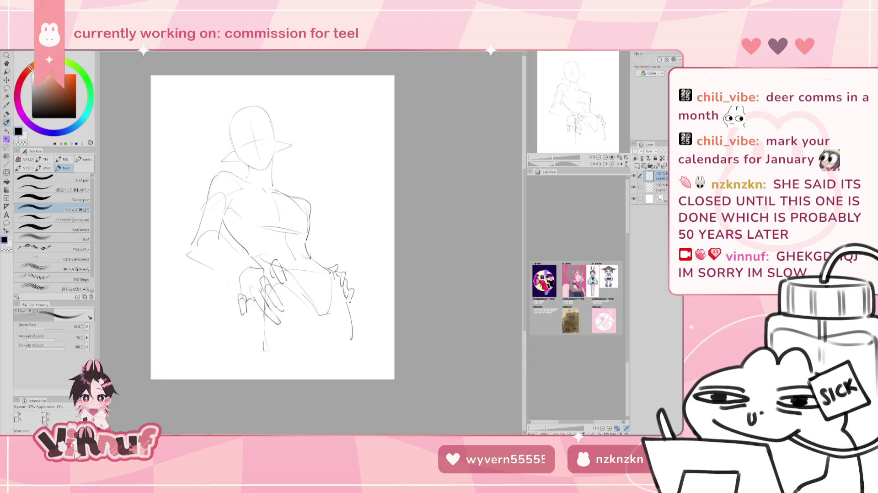
Add a short pencil stroke near the waist, then mirror the view to check it
{"action": "left_click_drag", "start_coordinate": [288, 275], "coordinate": [291, 271]}
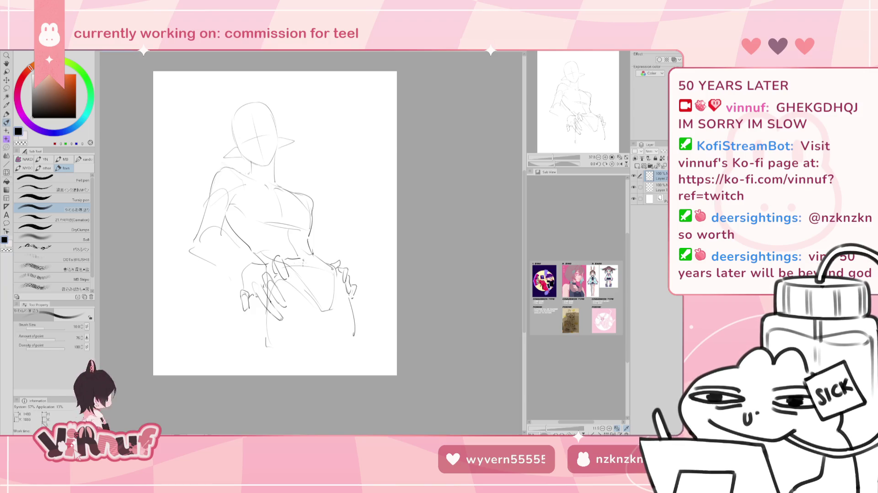
{"action": "left_click_drag", "start_coordinate": [303, 262], "coordinate": [291, 265]}
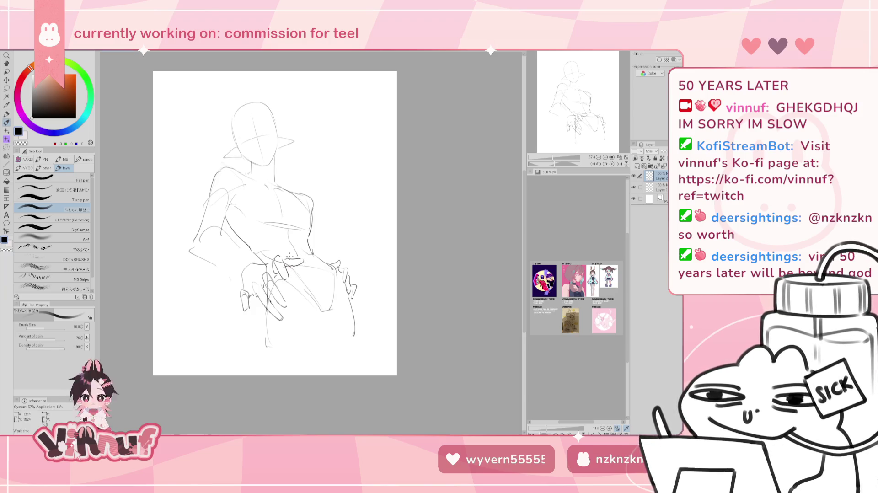
{"action": "key", "text": "h"}
{"action": "key", "text": "h"}
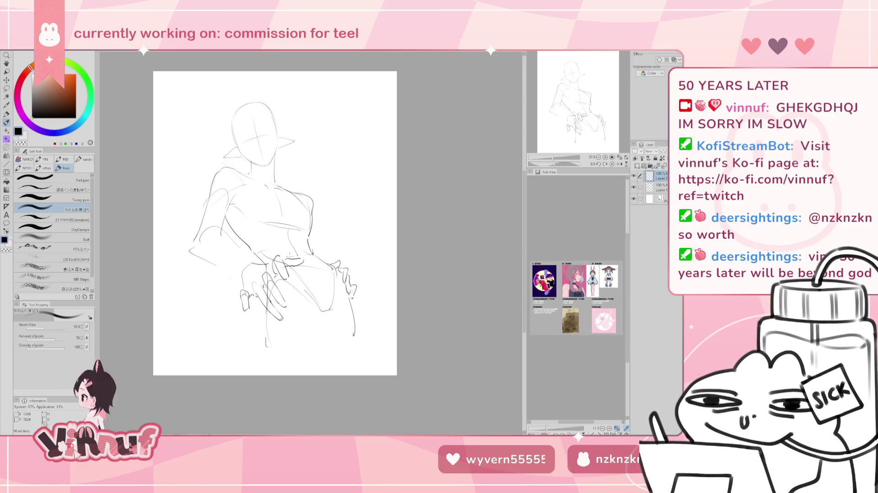
Lasso the lower-left hand, apply a slight Scale/Rotate adjustment, and deselect
{"action": "key", "text": "m"}
{"action": "left_click_drag", "start_coordinate": [244, 292], "coordinate": [247, 290]}
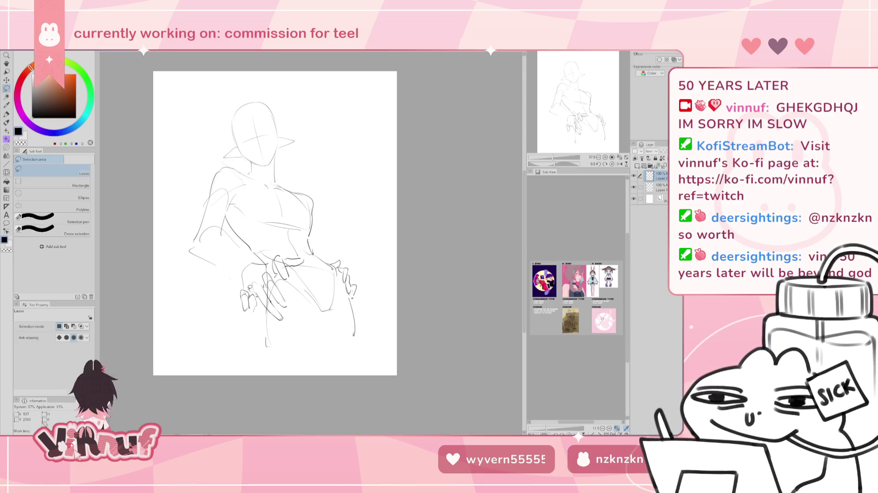
{"action": "key", "text": "ctrl+t"}
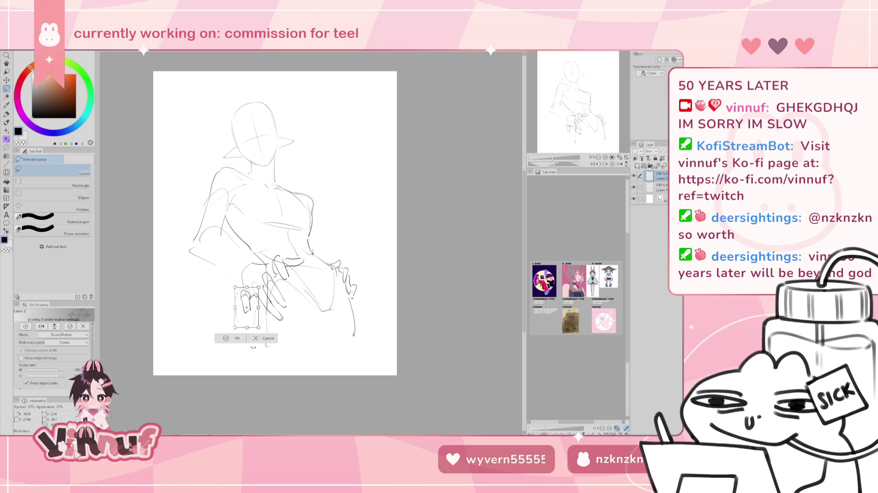
{"action": "left_click", "coordinate": [236, 338]}
{"action": "key", "text": "ctrl+d"}
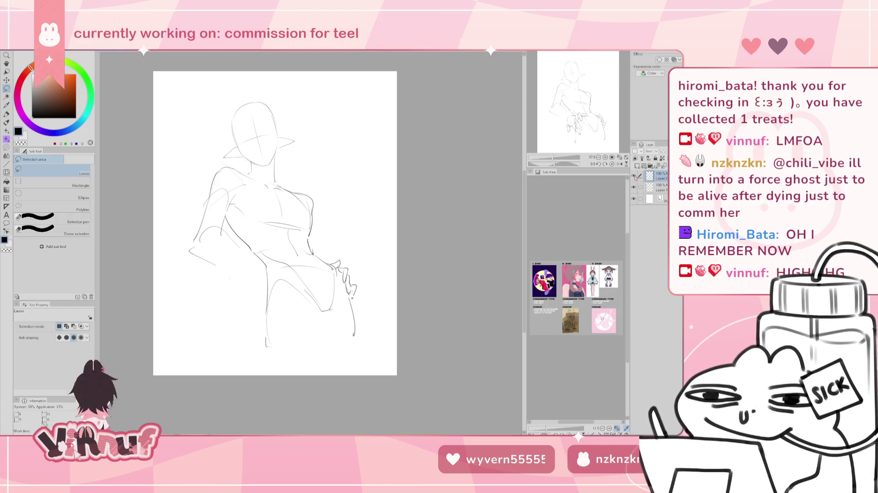
Start a Scale/Rotate transform around the selected hands at the waist
{"action": "key", "text": "ctrl+t"}
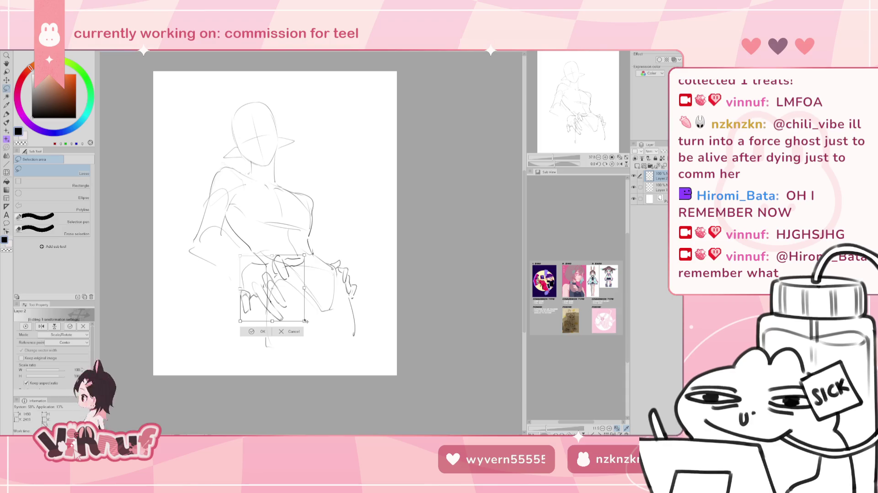
Drag a corner handle to enlarge the waist hand sketch to about 113%
{"action": "left_click_drag", "start_coordinate": [304, 321], "coordinate": [289, 295]}
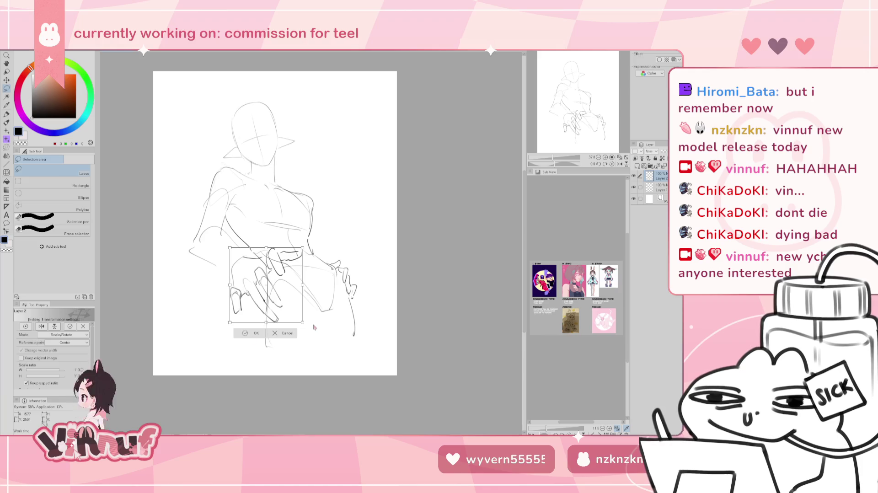
Commit the enlargement, then reselect the hand and reshape it with a second applied transform
{"action": "key", "text": "Return"}
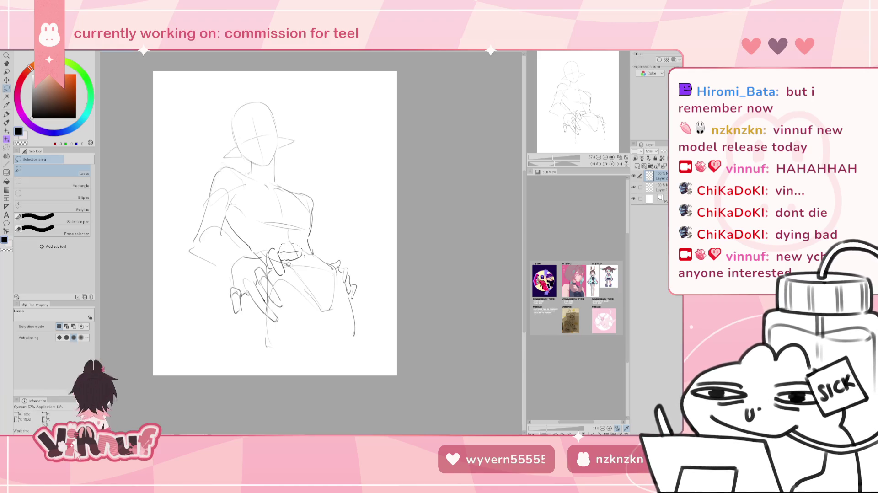
{"action": "left_click_drag", "start_coordinate": [282, 248], "coordinate": [316, 258]}
{"action": "key", "text": "ctrl+t"}
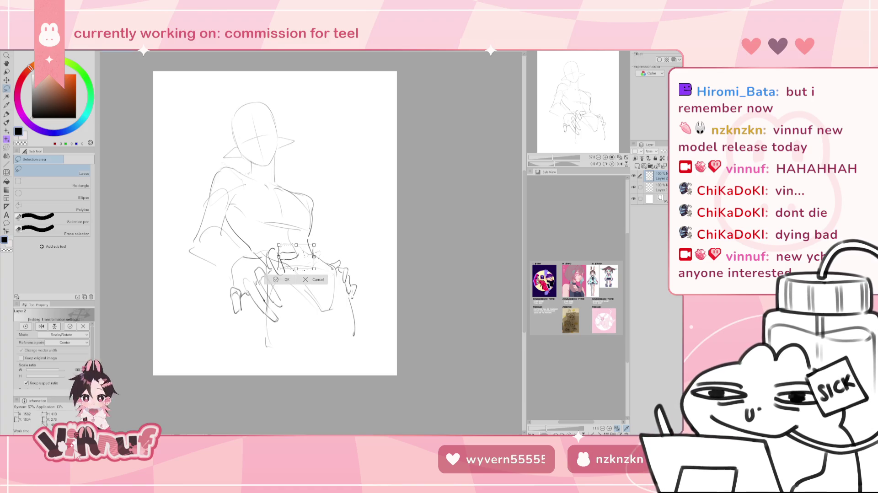
{"action": "left_click_drag", "start_coordinate": [314, 257], "coordinate": [317, 257]}
{"action": "left_click", "coordinate": [288, 280]}
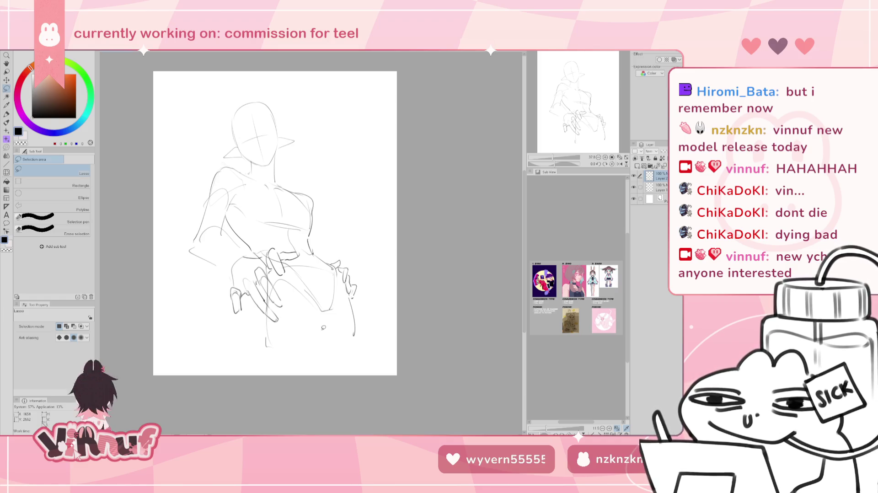
{"action": "key", "text": "b"}
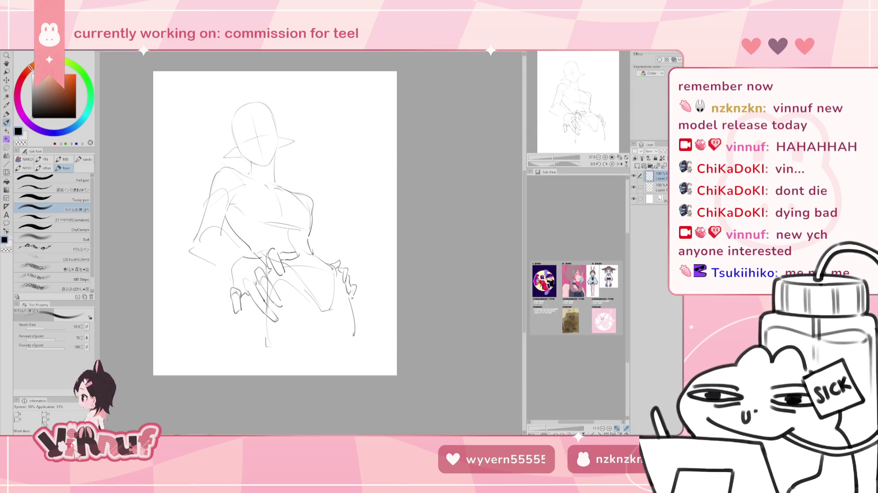
Redraw the left upper arm and shoulder with fresh pencil strokes
{"action": "key", "text": "Delete"}
{"action": "key", "text": "ctrl+z"}
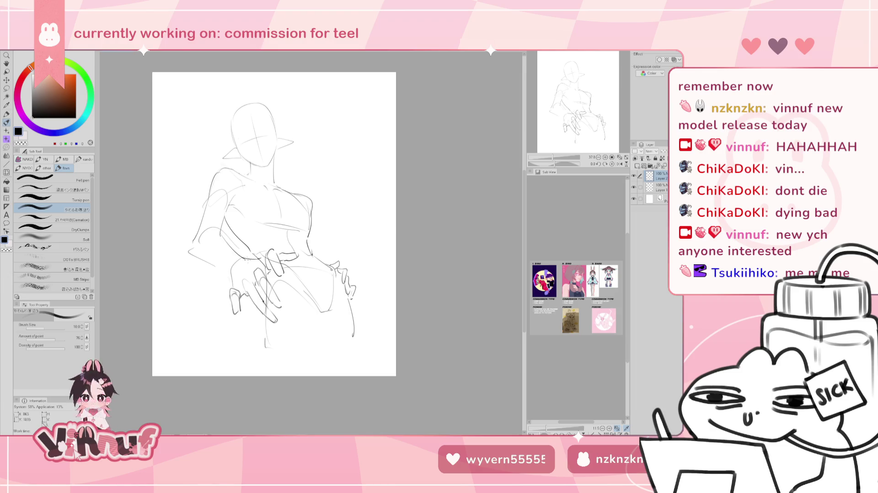
{"action": "mouse_move", "coordinate": [205, 258]}
{"action": "left_mouse_down"}
{"action": "mouse_move", "coordinate": [190, 248]}
{"action": "mouse_move", "coordinate": [234, 274]}
{"action": "left_mouse_up"}
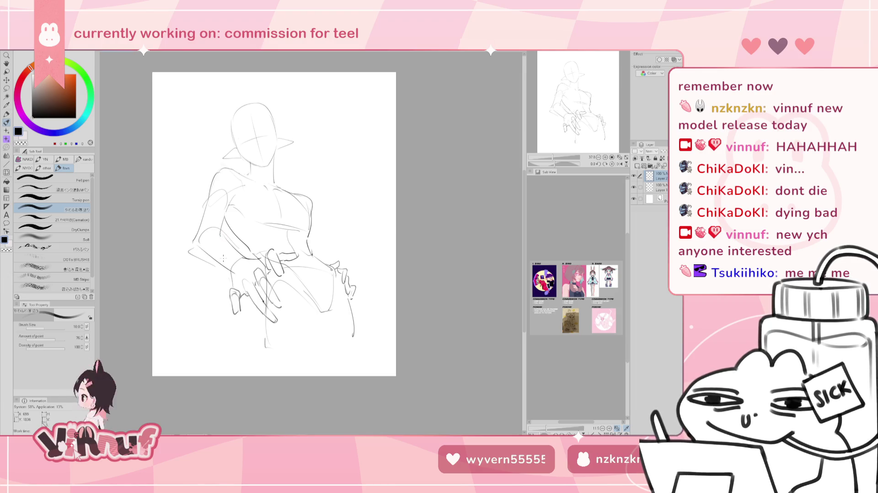
{"action": "left_click_drag", "start_coordinate": [195, 247], "coordinate": [229, 273]}
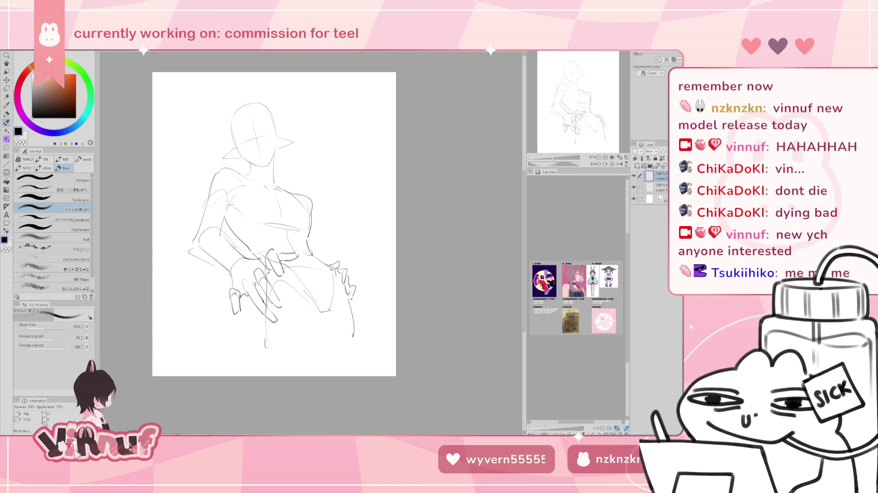
{"action": "key", "text": "e"}
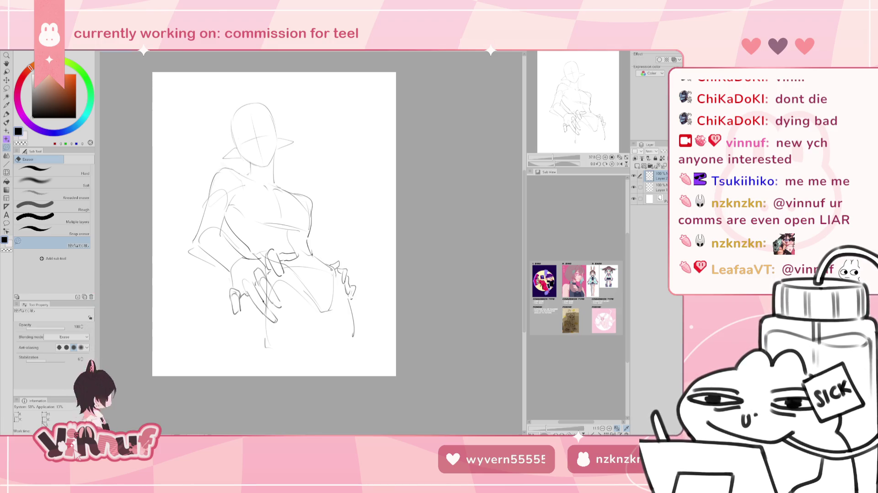
{"action": "key", "text": "alt+bracketleft"}
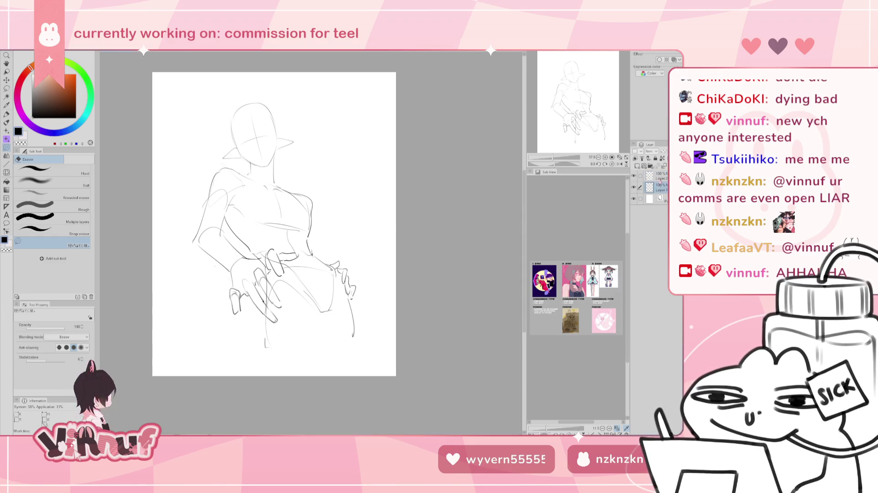
Warp and erase the old left-arm strokes on Layer 1
{"action": "left_click", "coordinate": [661, 176]}
{"action": "left_click", "coordinate": [6, 171]}
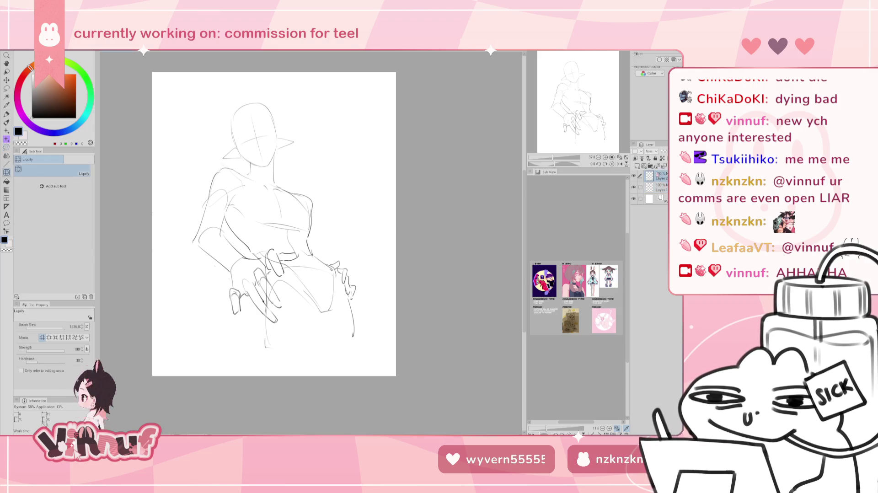
{"action": "key", "text": "bracketleft"}
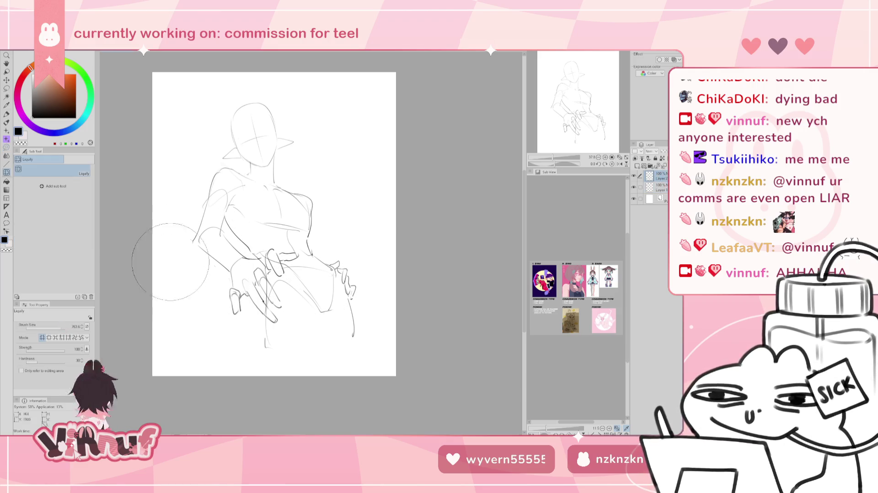
{"action": "left_click", "coordinate": [658, 187]}
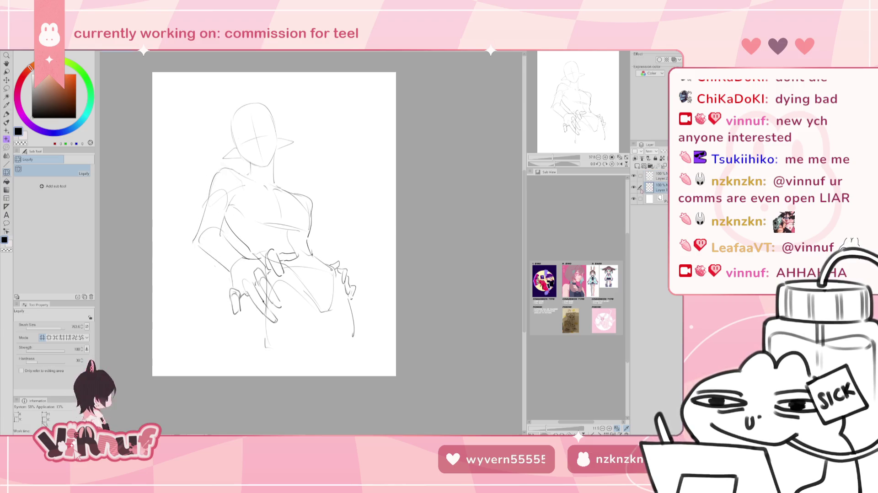
{"action": "left_click_drag", "start_coordinate": [194, 234], "coordinate": [213, 227]}
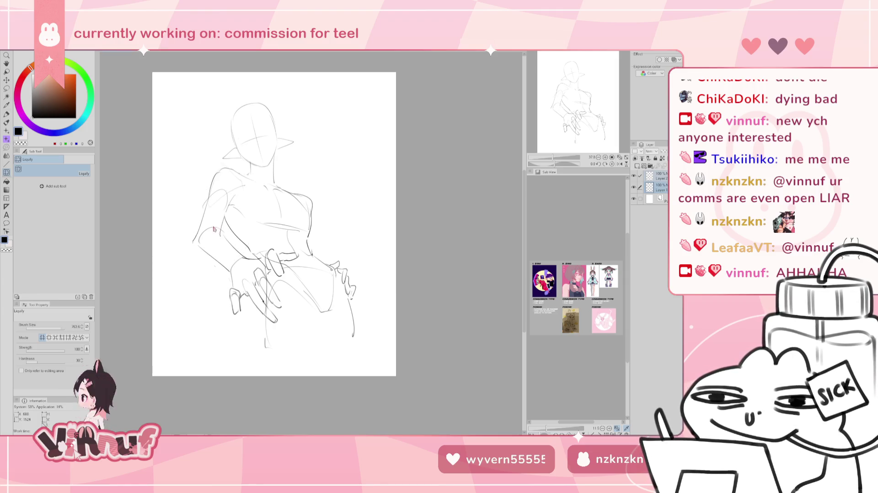
{"action": "left_click", "coordinate": [661, 180]}
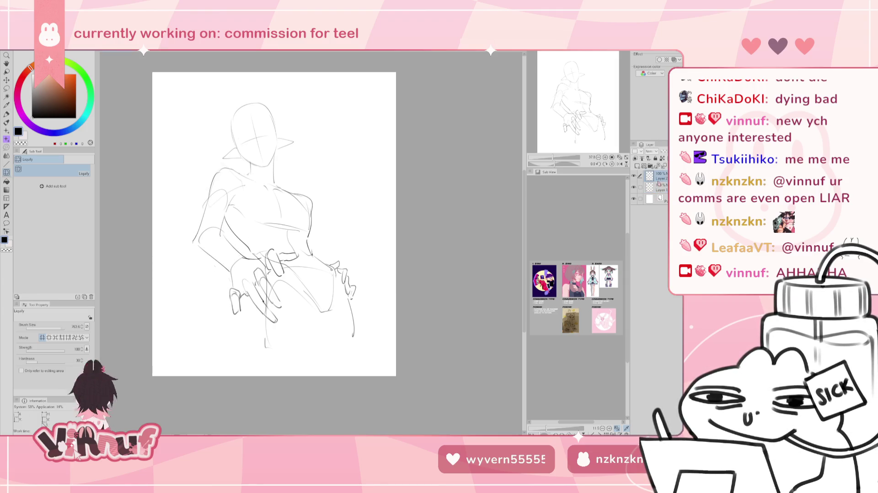
{"action": "left_click", "coordinate": [659, 188]}
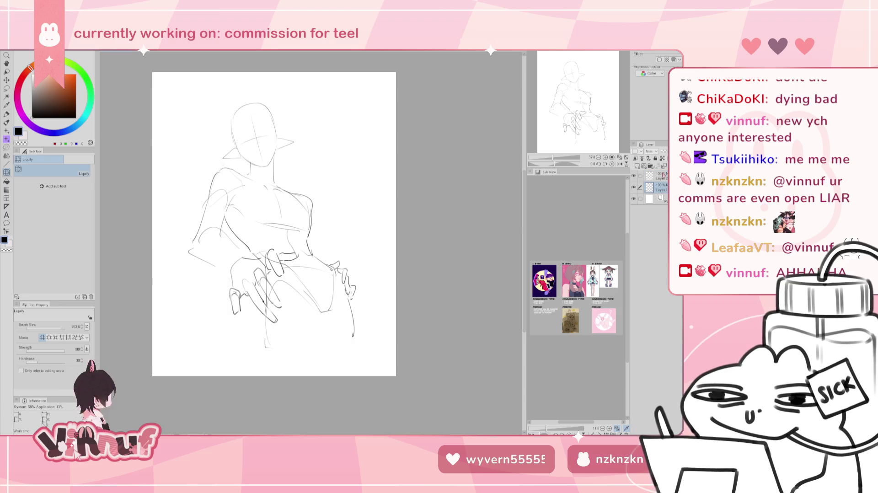
{"action": "key", "text": "e"}
{"action": "left_click_drag", "start_coordinate": [182, 244], "coordinate": [236, 237]}
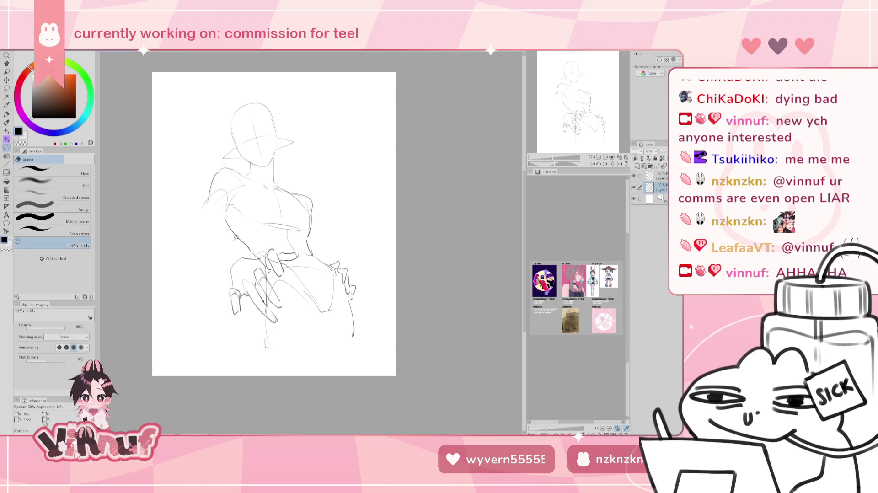
On Layer 2, enclose the hand sketch in a Scale/Rotate box and shift it slightly
{"action": "key", "text": "p"}
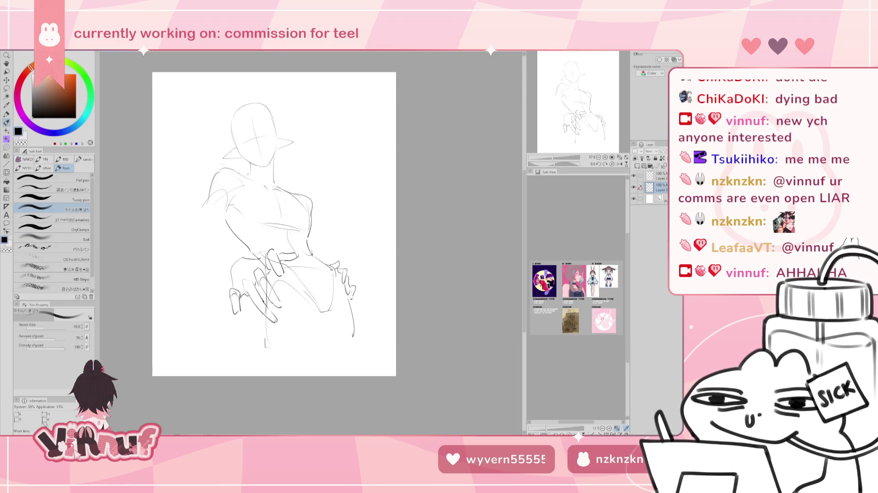
{"action": "left_click", "coordinate": [660, 175]}
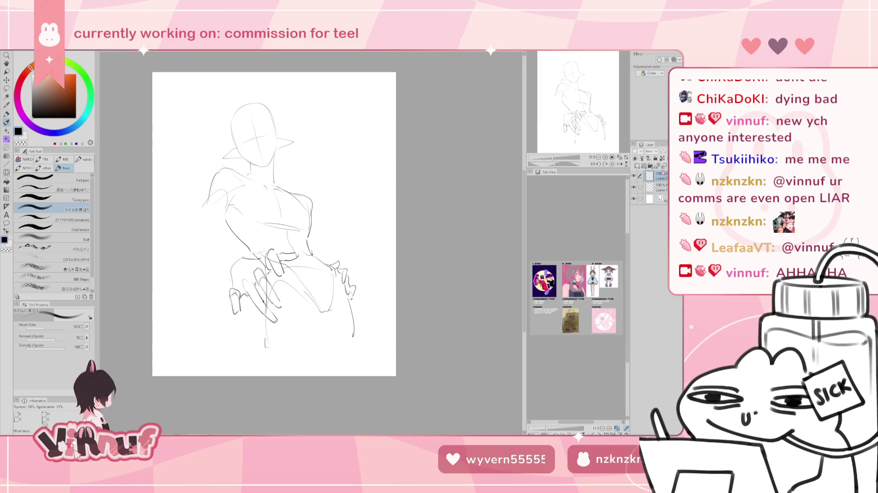
{"action": "key", "text": "ctrl+t"}
{"action": "left_click_drag", "start_coordinate": [306, 293], "coordinate": [302, 313]}
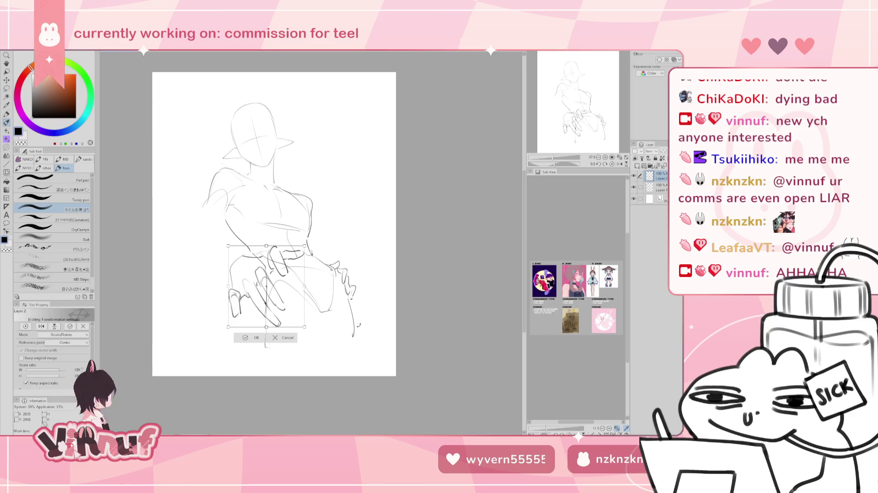
Return the hand sketch to 100% scale, raise it toward the chest, apply, then lasso the lower hand
{"action": "left_click_drag", "start_coordinate": [305, 327], "coordinate": [299, 323]}
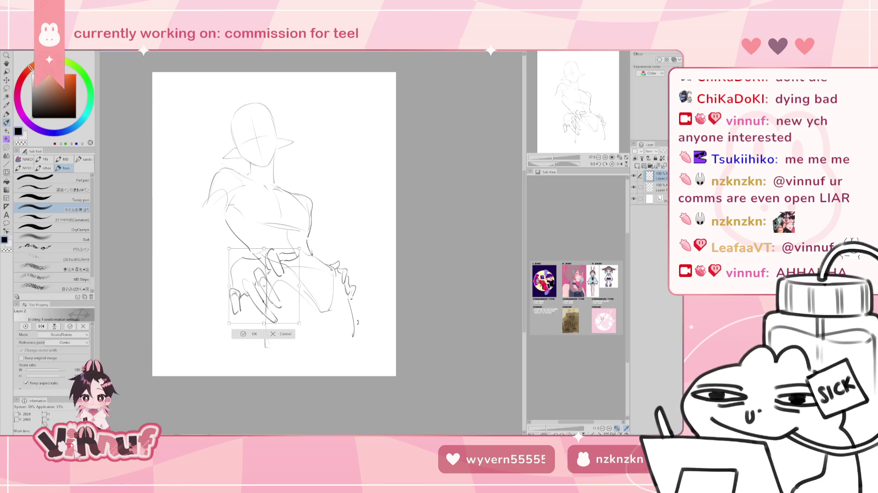
{"action": "left_click_drag", "start_coordinate": [264, 286], "coordinate": [264, 259]}
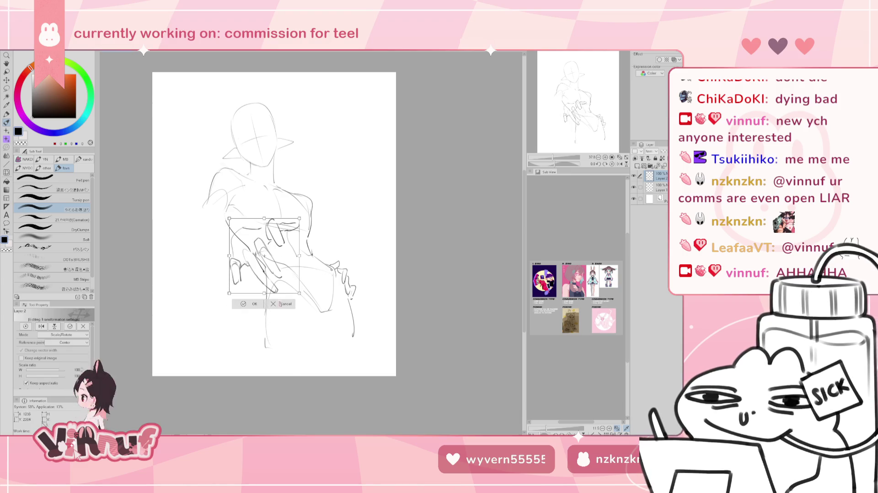
{"action": "mouse_move", "coordinate": [300, 296]}
{"action": "left_mouse_down"}
{"action": "mouse_move", "coordinate": [305, 301]}
{"action": "mouse_move", "coordinate": [324, 265]}
{"action": "mouse_move", "coordinate": [287, 277]}
{"action": "left_mouse_up"}
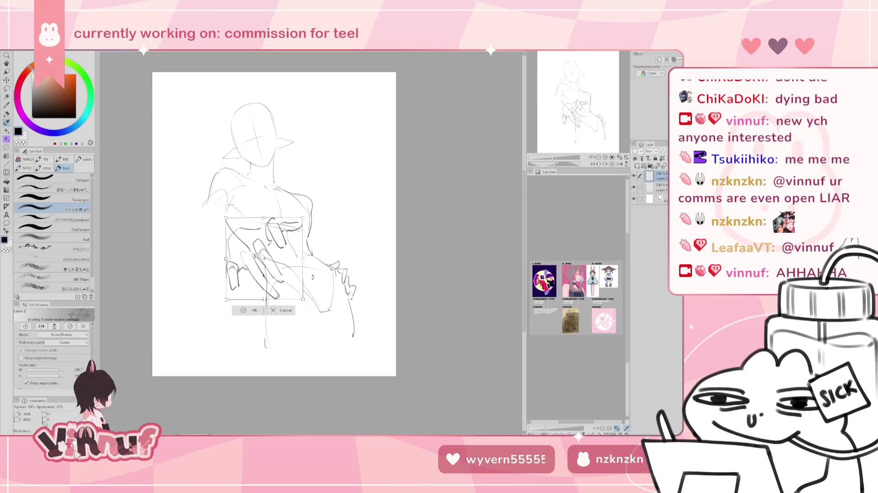
{"action": "left_click", "coordinate": [253, 311]}
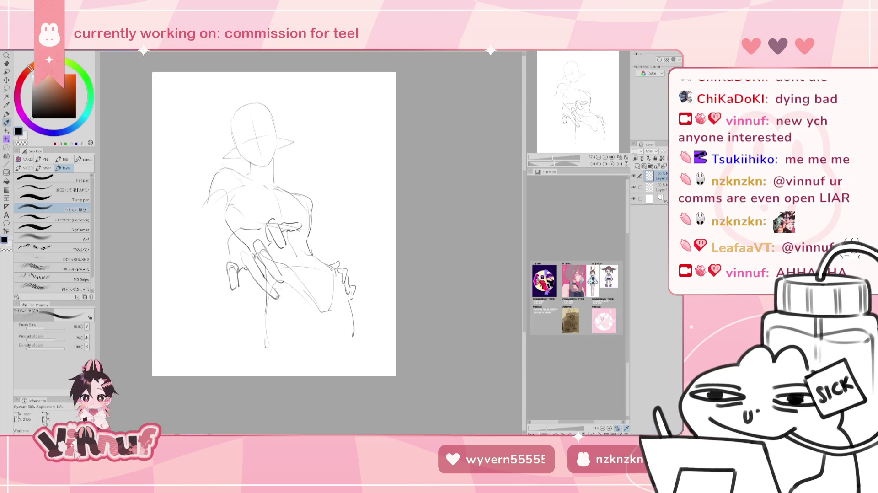
{"action": "key", "text": "l"}
{"action": "left_click_drag", "start_coordinate": [274, 276], "coordinate": [276, 299]}
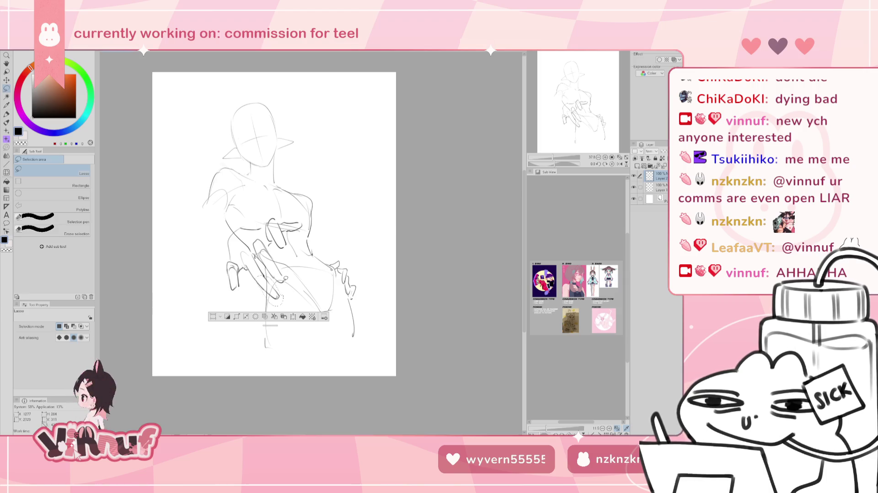
Liquify-warp the selected lower hand's lines, then reselect and deselect the hand stroke
{"action": "key", "text": "j"}
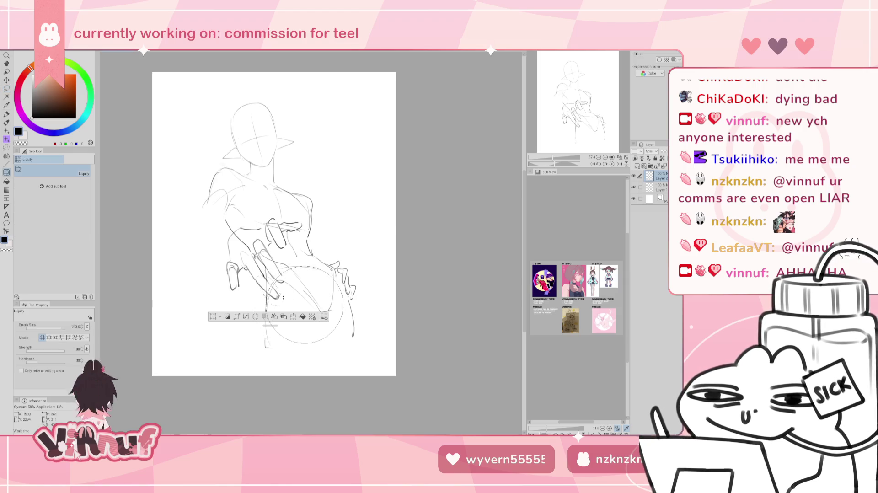
{"action": "left_click_drag", "start_coordinate": [300, 309], "coordinate": [295, 320]}
{"action": "key", "text": "ctrl+d"}
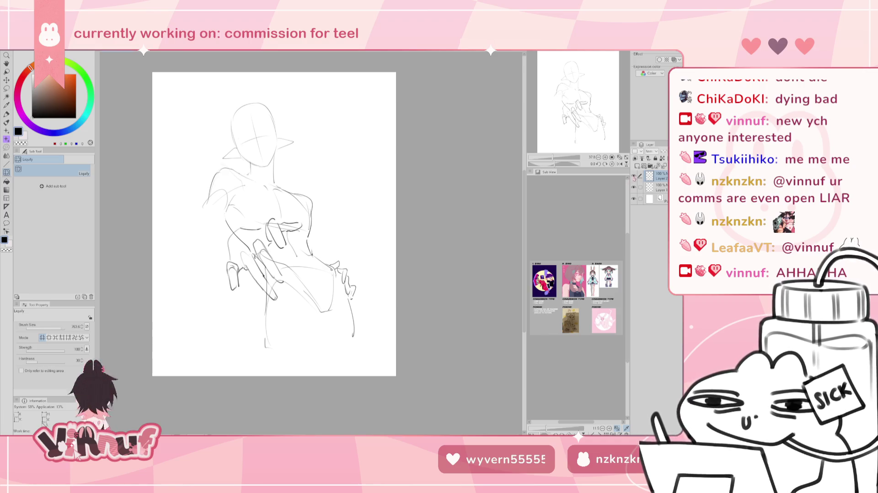
{"action": "key", "text": "p"}
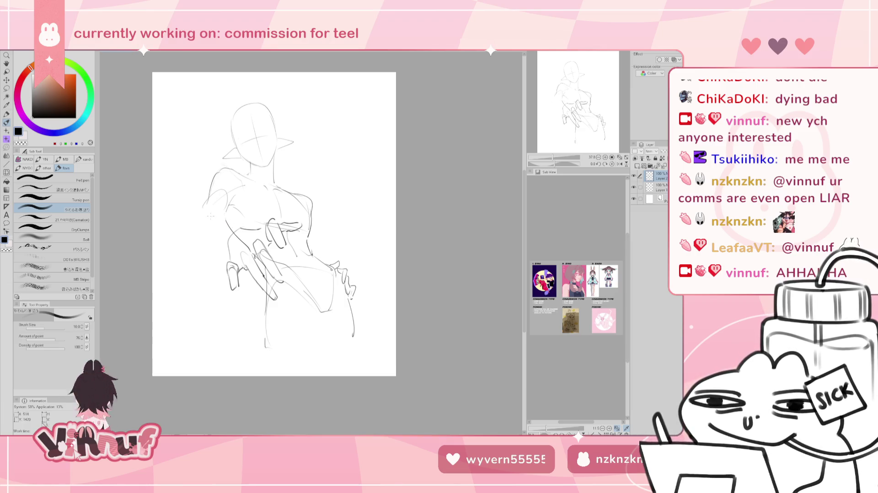
{"action": "left_click_drag", "start_coordinate": [258, 275], "coordinate": [276, 298]}
{"action": "key", "text": "ctrl+d"}
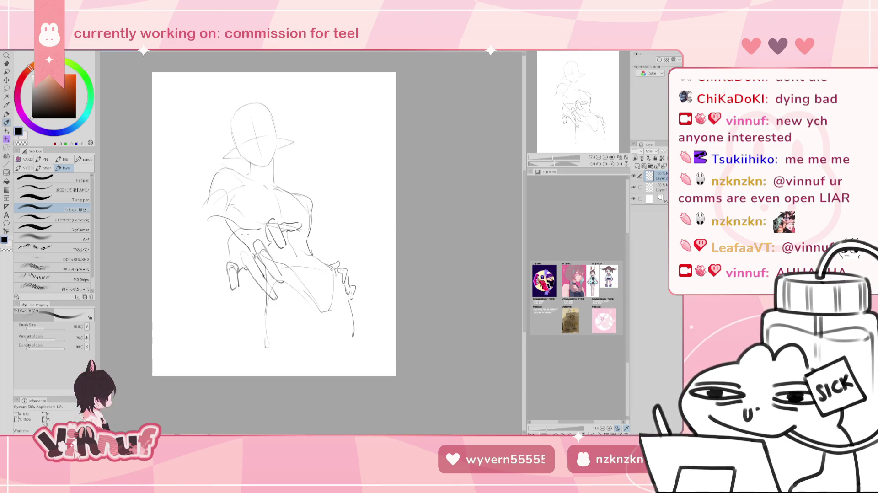
Try and undo left-arm strokes, mirror the canvas to check, and swap between Layers 1 and 2
{"action": "left_click_drag", "start_coordinate": [204, 225], "coordinate": [238, 225]}
{"action": "key", "text": "ctrl+z"}
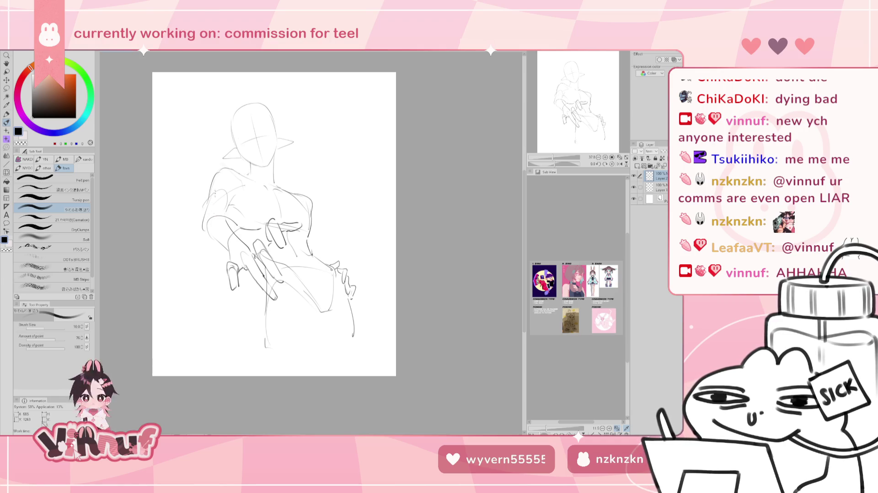
{"action": "key", "text": "ctrl+z"}
{"action": "key", "text": "ctrl+z"}
{"action": "key", "text": "ctrl+z"}
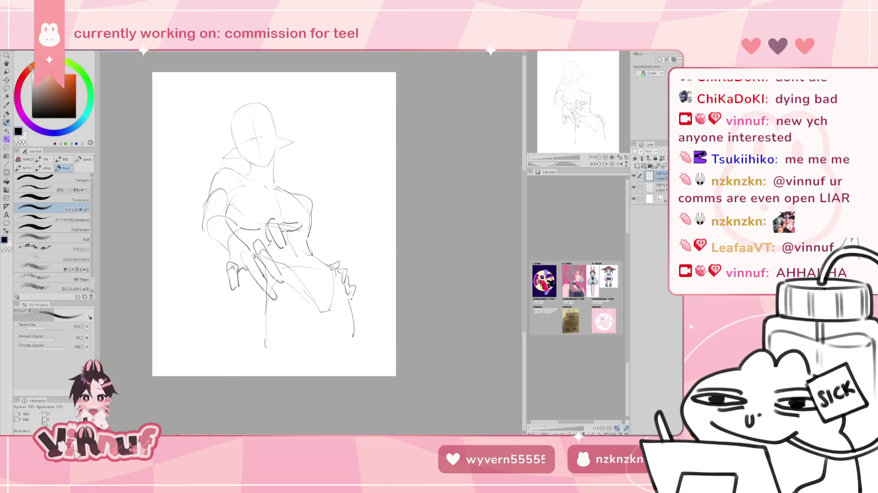
{"action": "key", "text": "h"}
{"action": "key", "text": "h"}
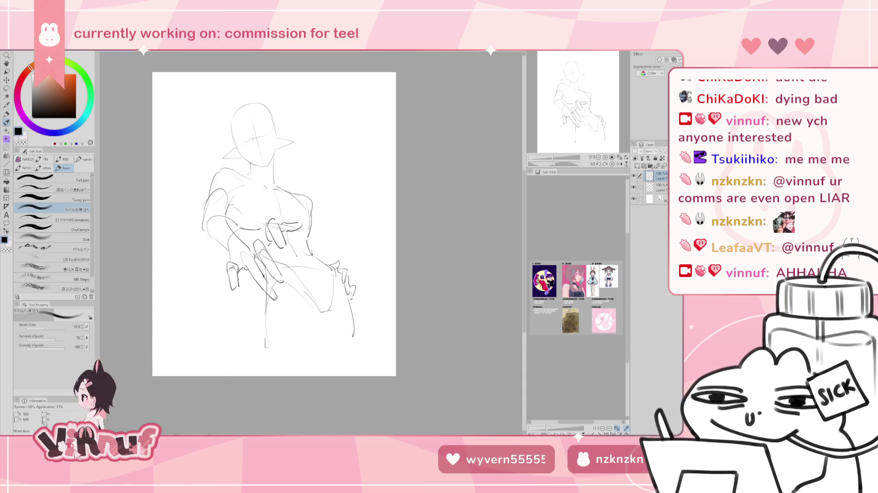
{"action": "left_click", "coordinate": [657, 186]}
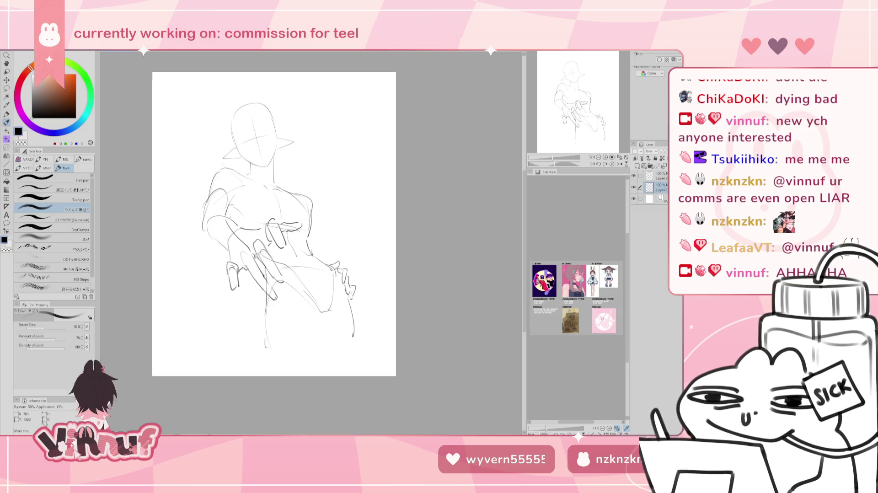
{"action": "key", "text": "e"}
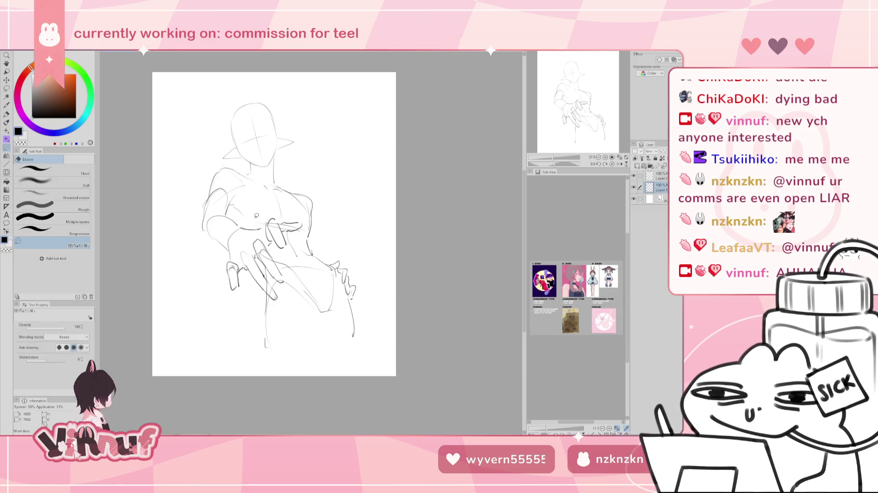
{"action": "left_click", "coordinate": [659, 177]}
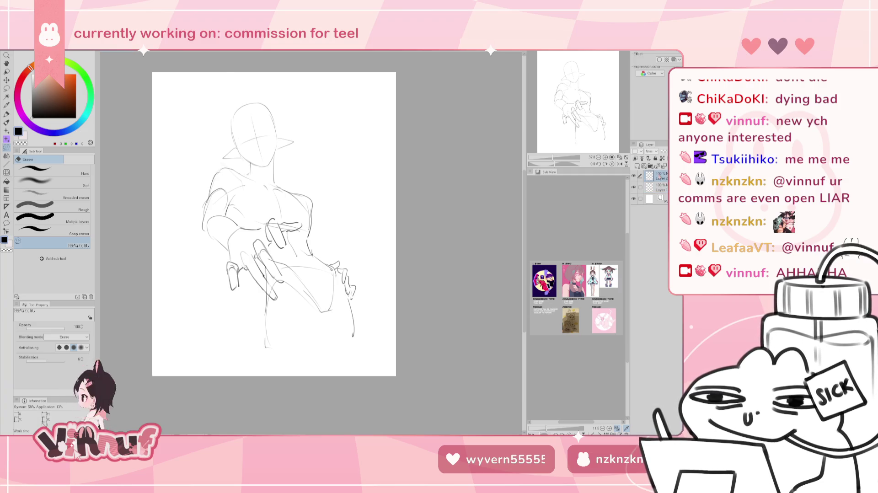
On the mirrored canvas, set the Liquify brush to about 411 and nudge the outstretched arm
{"action": "key", "text": "h"}
{"action": "key", "text": "k"}
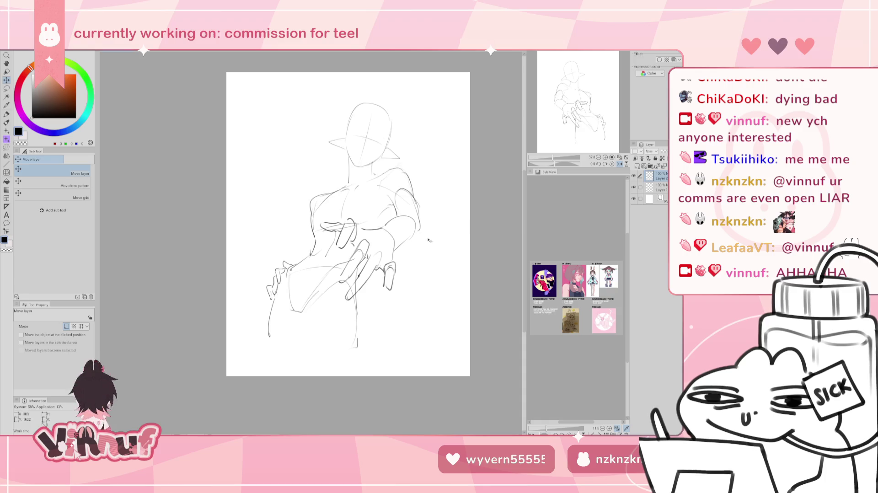
{"action": "key", "text": "j"}
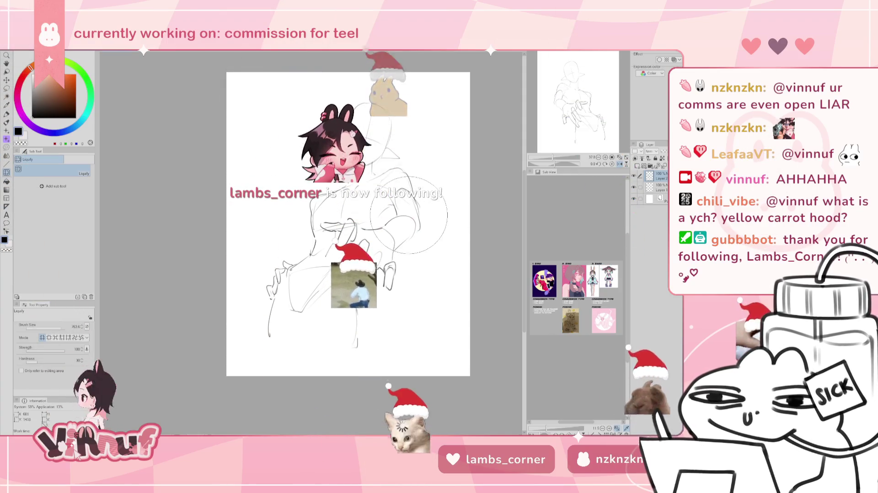
{"action": "left_click", "coordinate": [60, 327]}
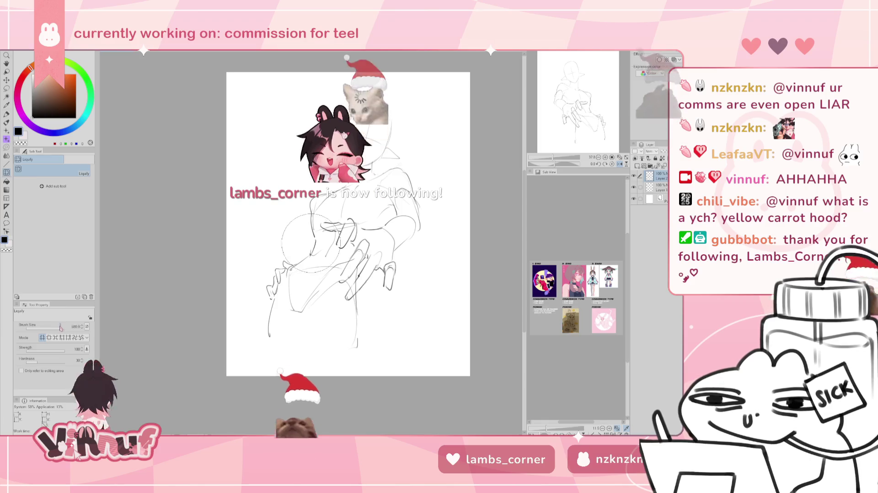
{"action": "left_click_drag", "start_coordinate": [60, 328], "coordinate": [58, 327]}
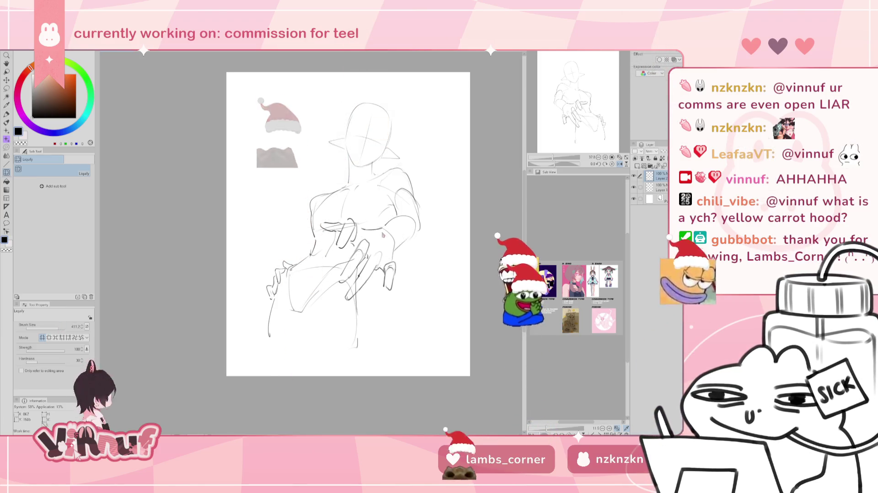
{"action": "left_click", "coordinate": [59, 327]}
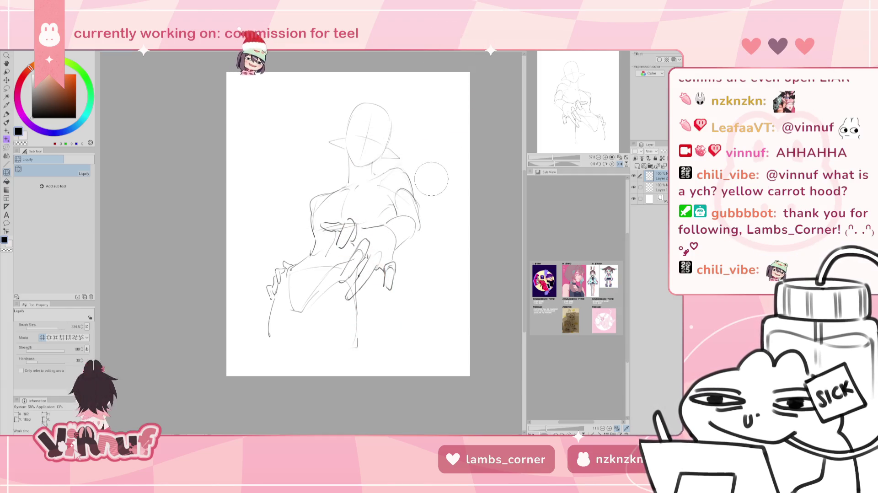
{"action": "left_click_drag", "start_coordinate": [431, 179], "coordinate": [465, 229]}
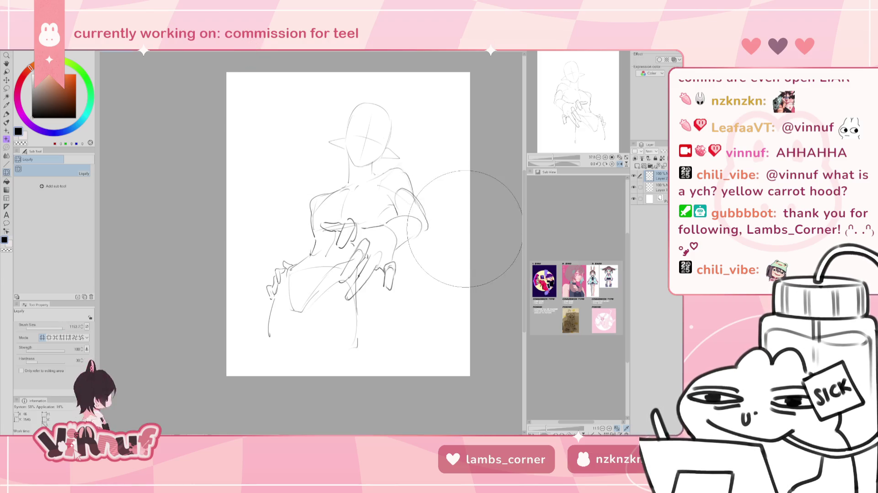
{"action": "key", "text": "h"}
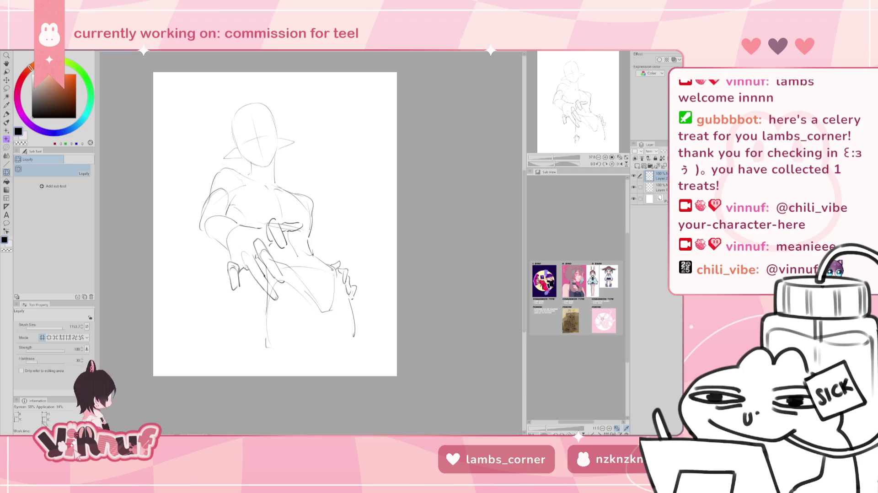
{"action": "left_click_drag", "start_coordinate": [577, 137], "coordinate": [580, 139]}
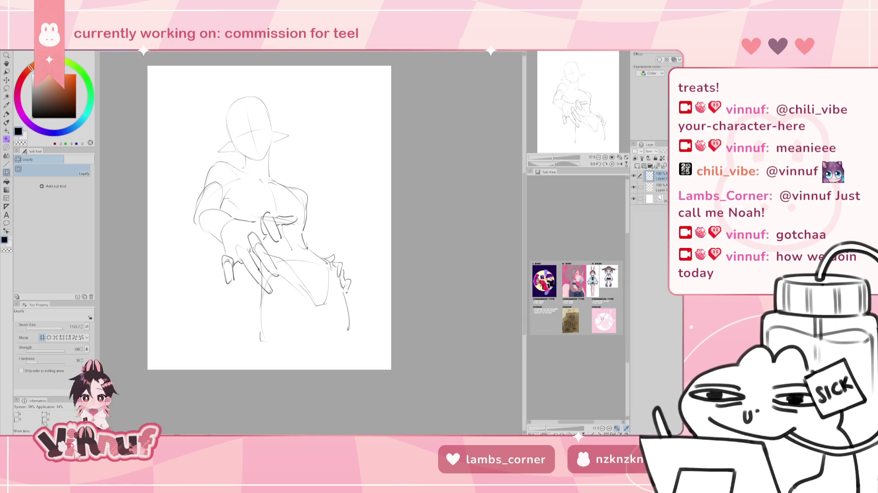
{"action": "key", "text": "ctrl+z"}
{"action": "key", "text": "ctrl+y"}
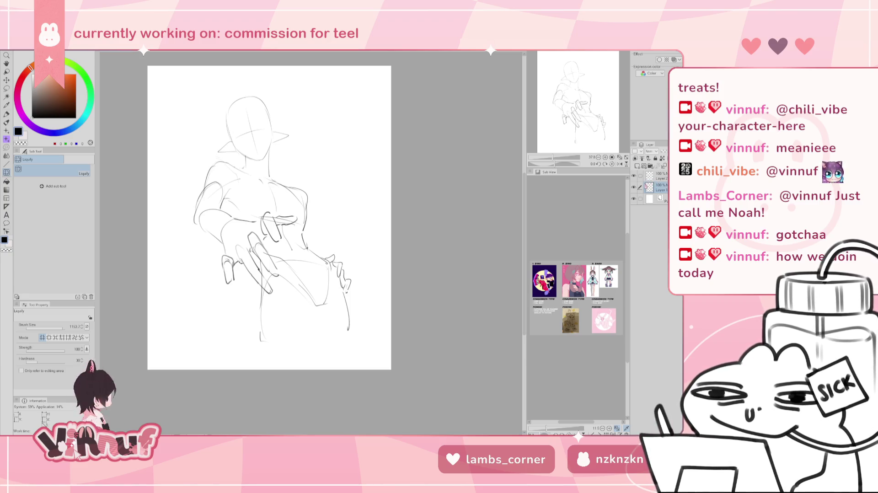
Briefly toggle the arm layer's visibility and return to the pen tool
{"action": "left_click", "coordinate": [633, 177]}
{"action": "left_click", "coordinate": [633, 176]}
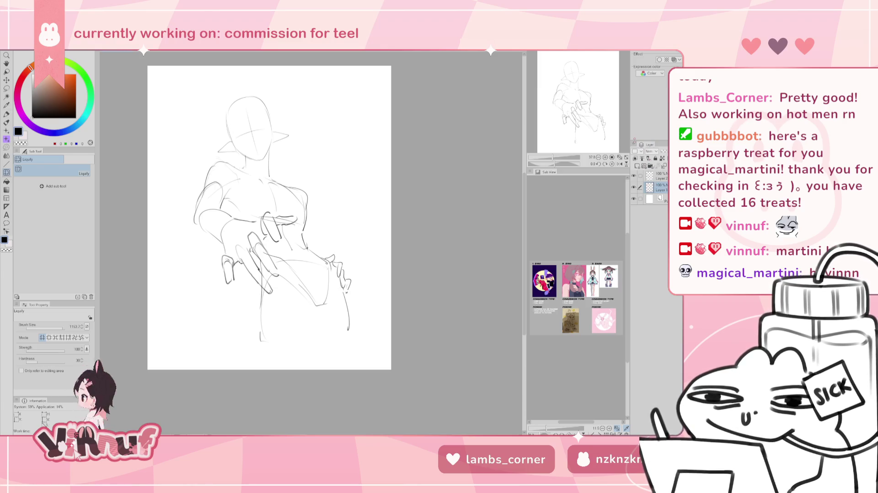
{"action": "key", "text": "p"}
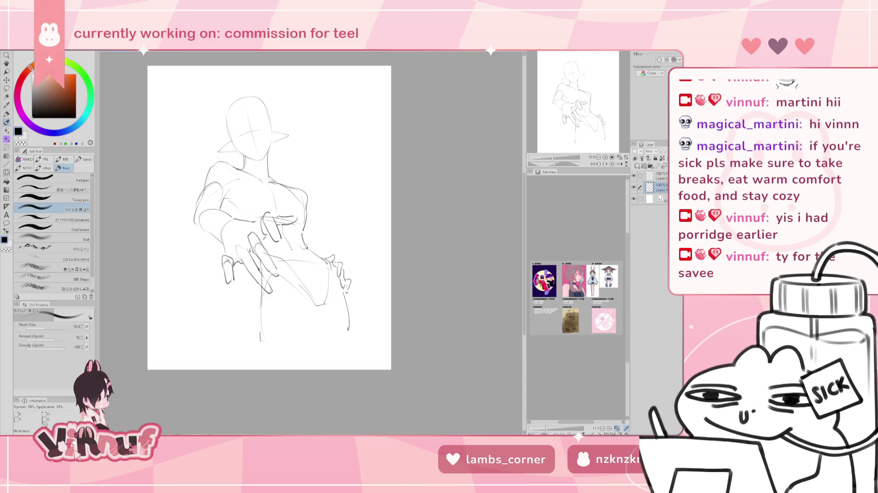
Sketch a small eye on the right side of the face, alternating pen and eraser
{"action": "left_click_drag", "start_coordinate": [270, 170], "coordinate": [267, 169]}
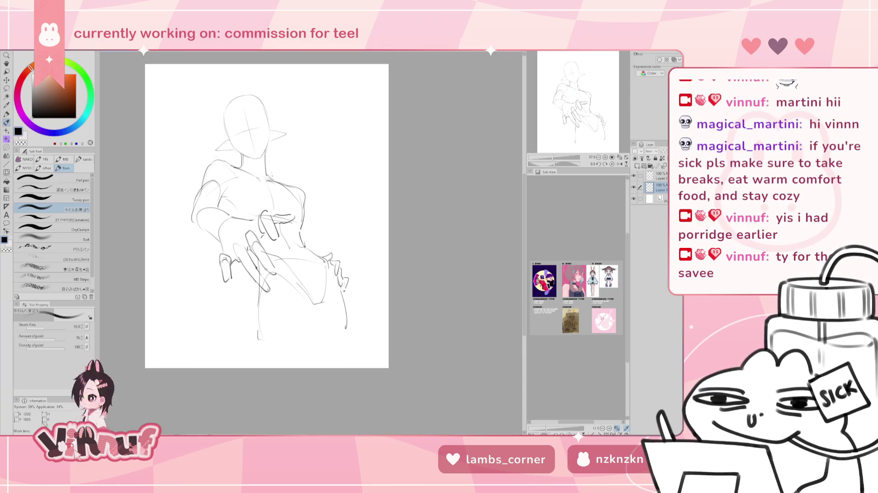
{"action": "key", "text": "e"}
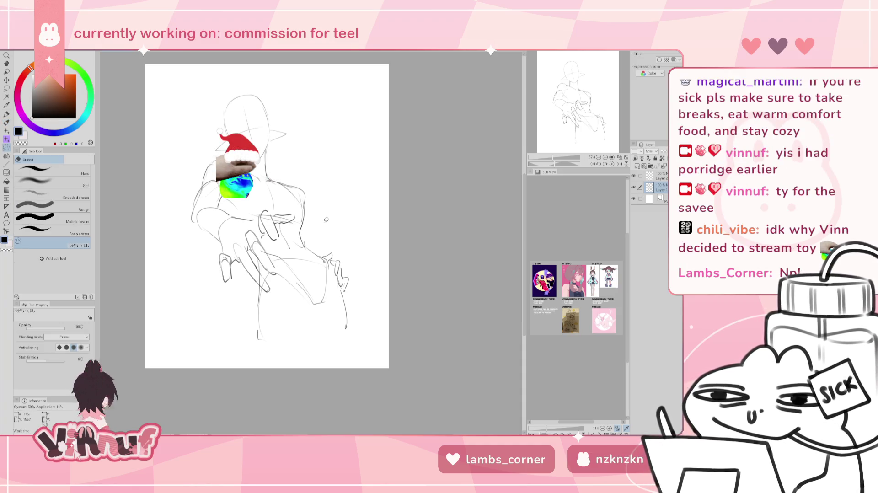
{"action": "key", "text": "p"}
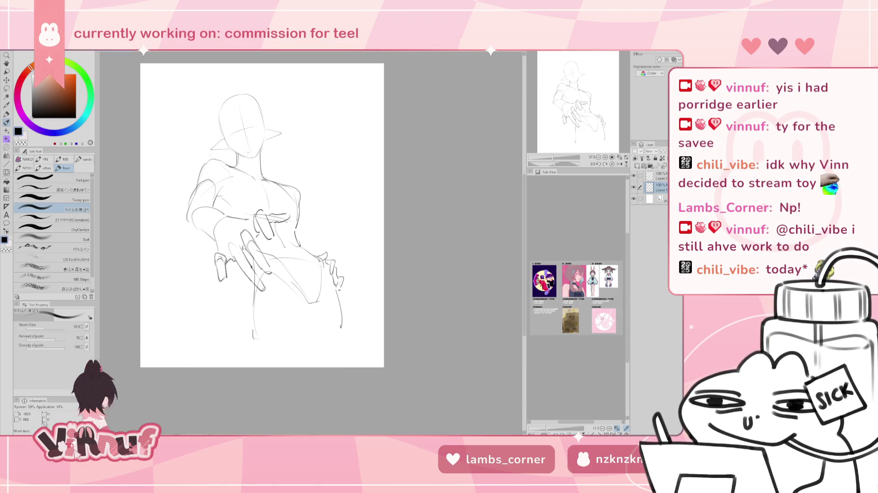
{"action": "key", "text": "e"}
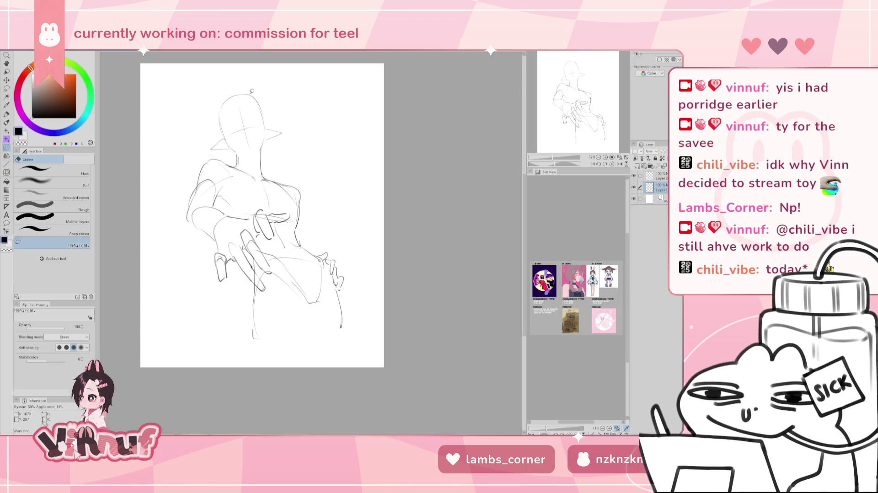
{"action": "key", "text": "p"}
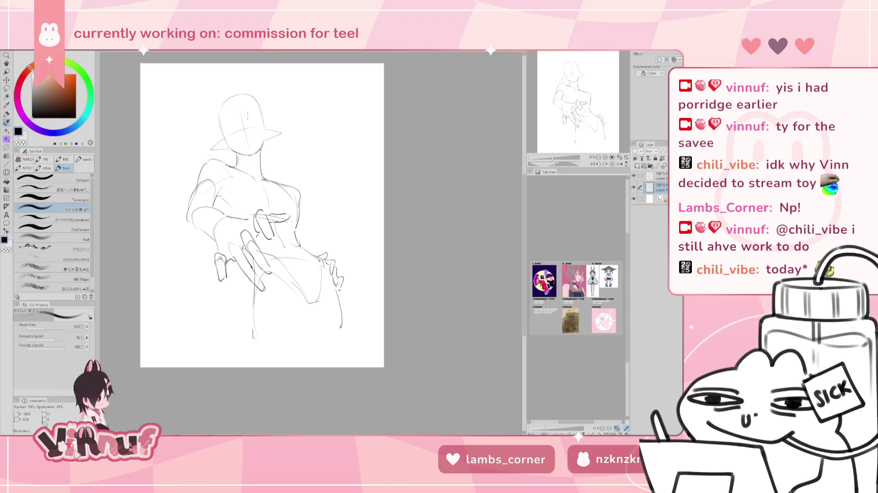
Lasso the head with a freehand selection, then clear the selection
{"action": "key", "text": "m"}
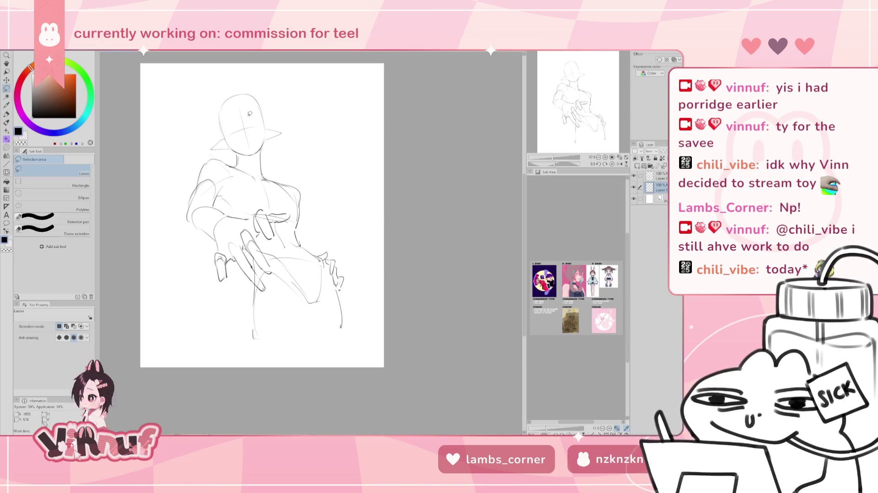
{"action": "mouse_move", "coordinate": [211, 150]}
{"action": "left_mouse_down"}
{"action": "mouse_move", "coordinate": [251, 157]}
{"action": "mouse_move", "coordinate": [233, 151]}
{"action": "mouse_move", "coordinate": [260, 135]}
{"action": "left_mouse_up"}
{"action": "key", "text": "k"}
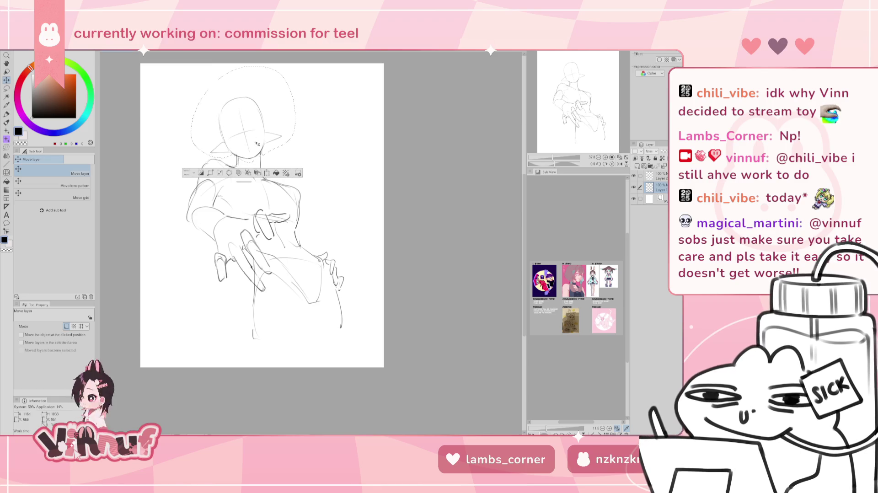
{"action": "key", "text": "ctrl+d"}
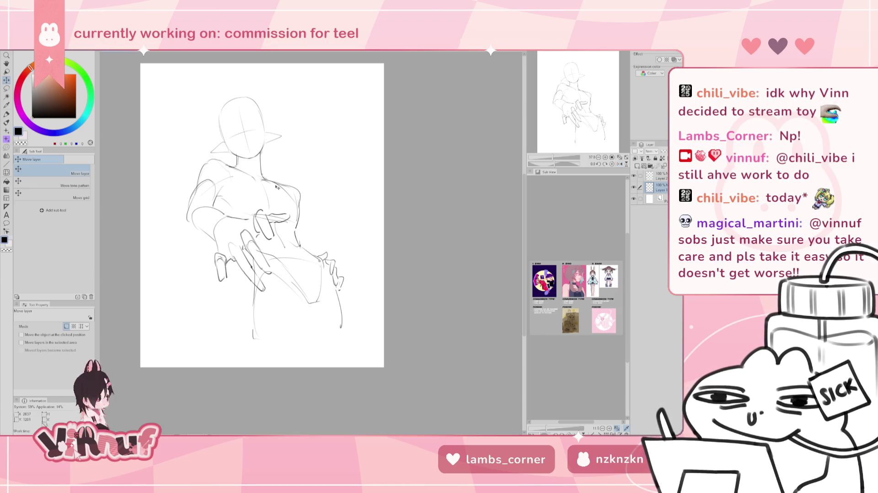
Remove the face's cross guidelines and sketch a small eye mark on the left
{"action": "key", "text": "p"}
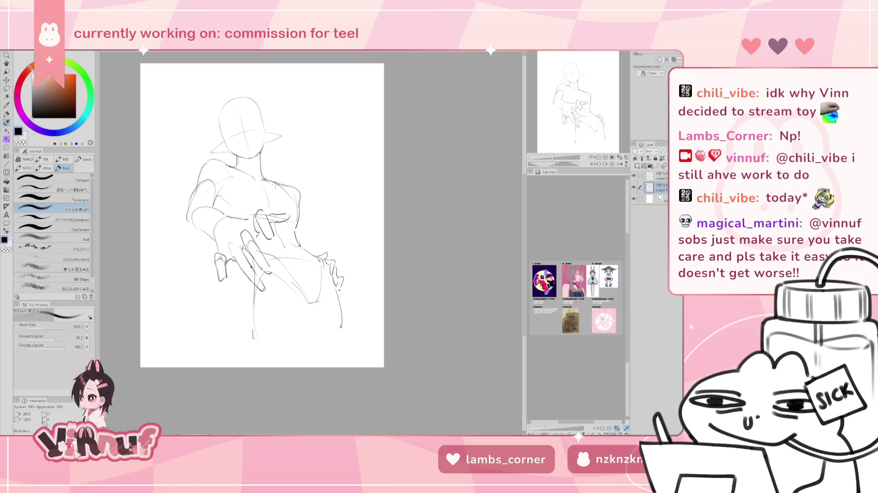
{"action": "key", "text": "ctrl+z"}
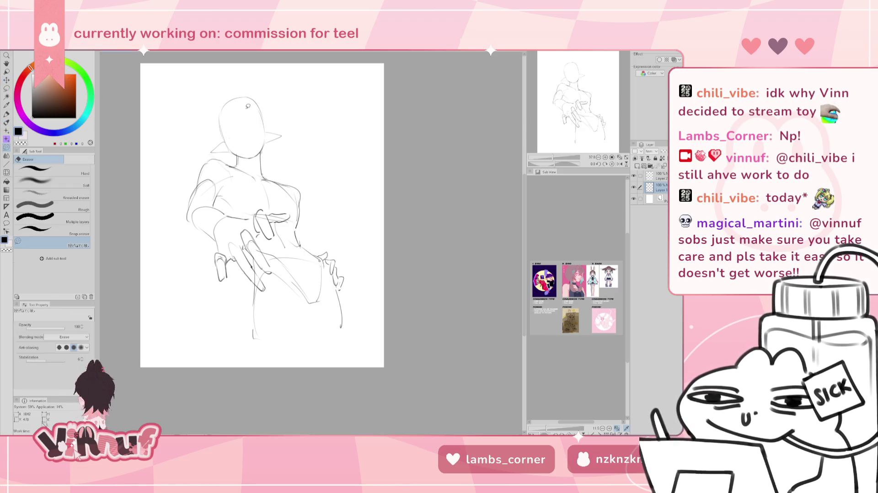
{"action": "left_click_drag", "start_coordinate": [233, 132], "coordinate": [228, 136]}
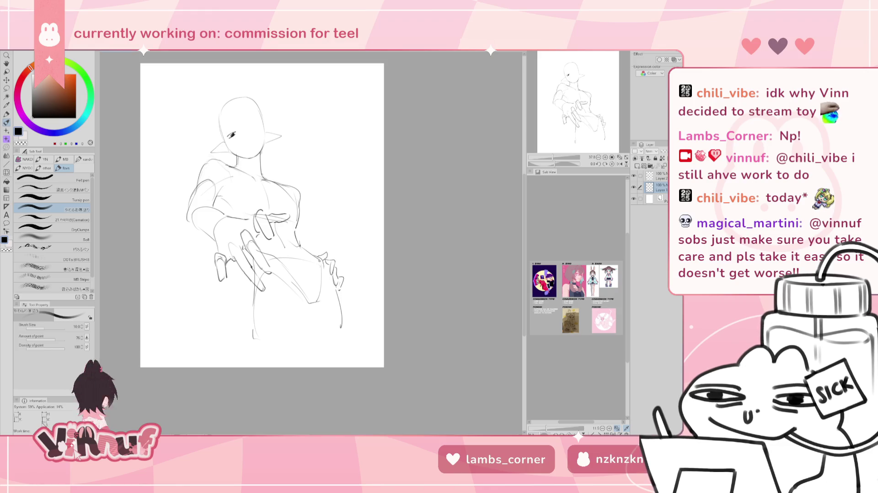
{"action": "scroll", "coordinate": [247, 150], "scroll_direction": "up", "scroll_amount": 5}
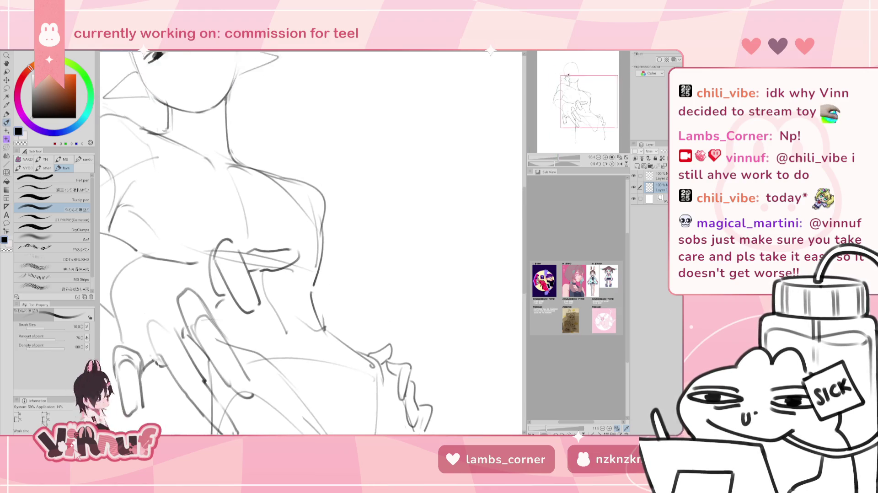
Bring the head into view, switch to black, and try then undo a mouth stroke
{"action": "left_click_drag", "start_coordinate": [237, 143], "coordinate": [244, 201]}
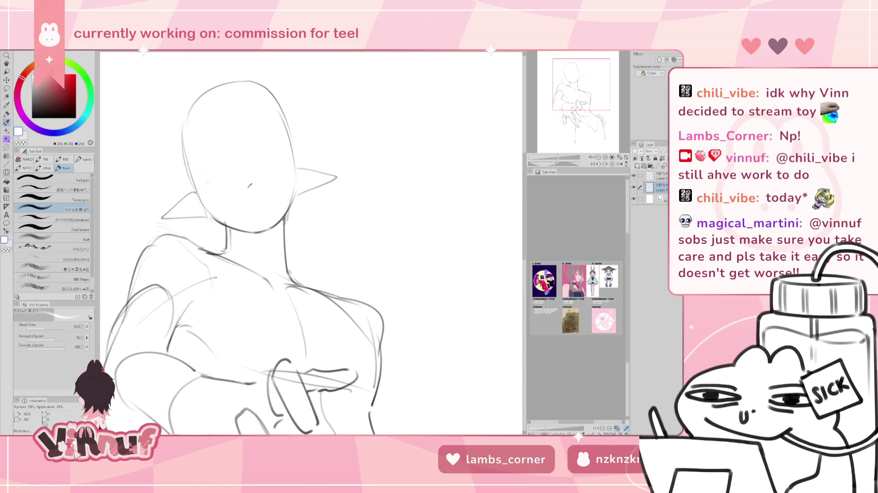
{"action": "key", "text": "x"}
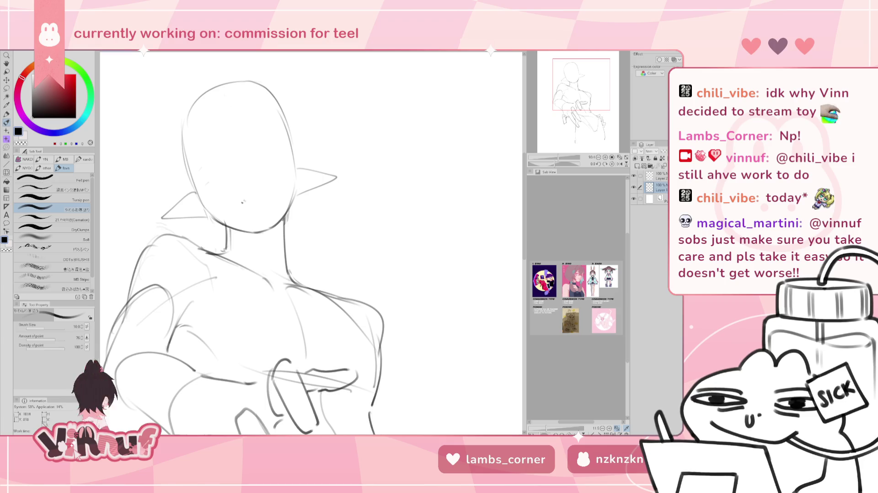
{"action": "left_click_drag", "start_coordinate": [246, 202], "coordinate": [257, 199]}
{"action": "key", "text": "ctrl+z"}
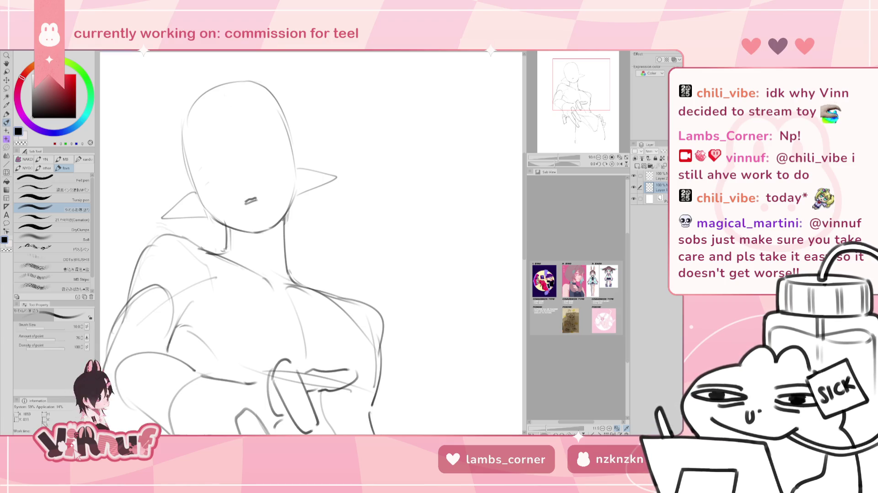
{"action": "key", "text": "ctrl+z"}
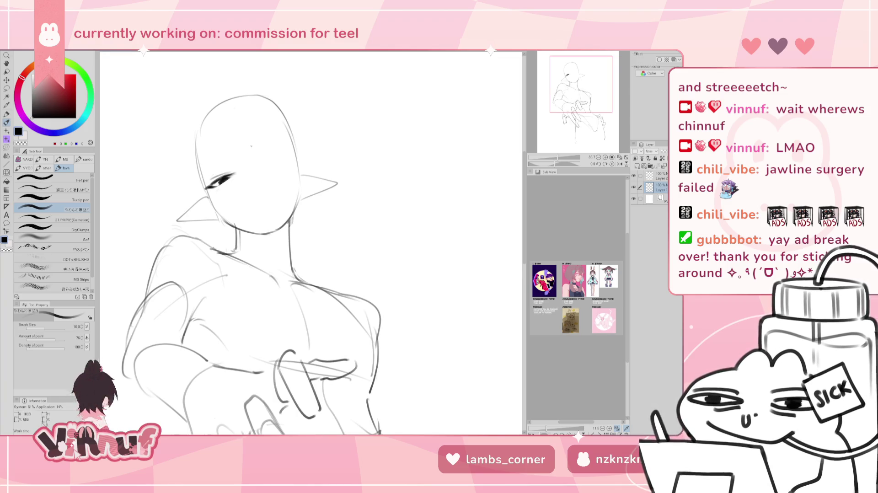
Erase both triangular ears from the head
{"action": "key", "text": "e"}
{"action": "left_click_drag", "start_coordinate": [181, 215], "coordinate": [221, 207]}
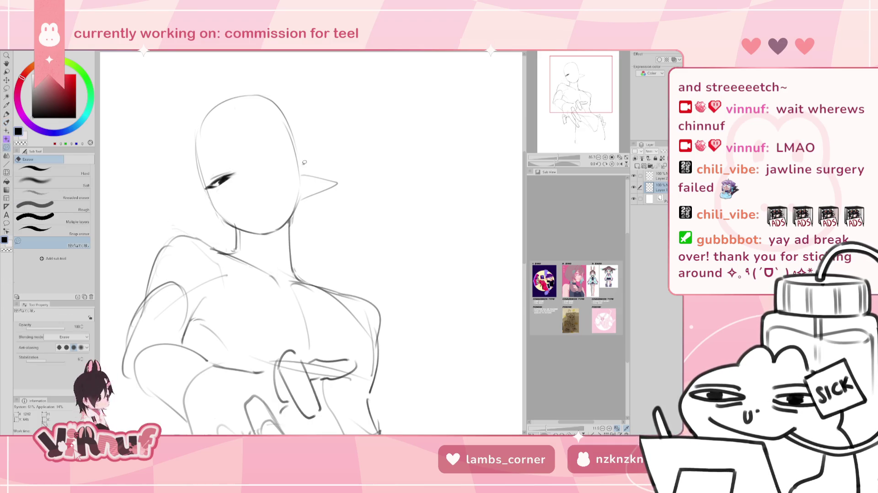
{"action": "left_click_drag", "start_coordinate": [304, 163], "coordinate": [330, 145]}
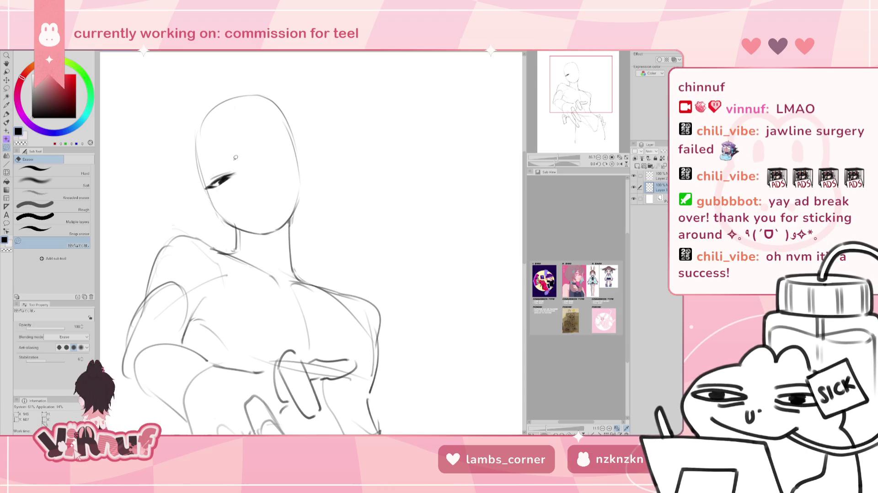
Copy the drawn eye and flip the copy onto the right side of the face
{"action": "key", "text": "m"}
{"action": "left_click_drag", "start_coordinate": [231, 160], "coordinate": [245, 179]}
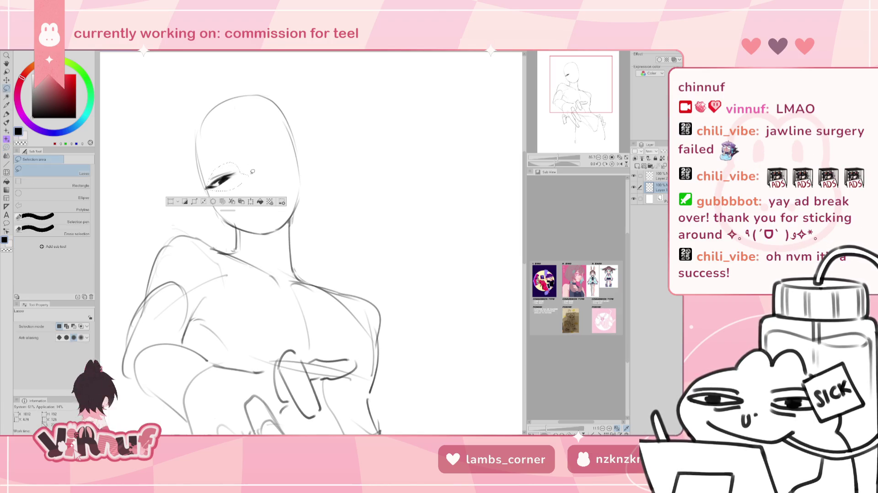
{"action": "key", "text": "ctrl+c"}
{"action": "key", "text": "ctrl+v"}
{"action": "key", "text": "ctrl+t"}
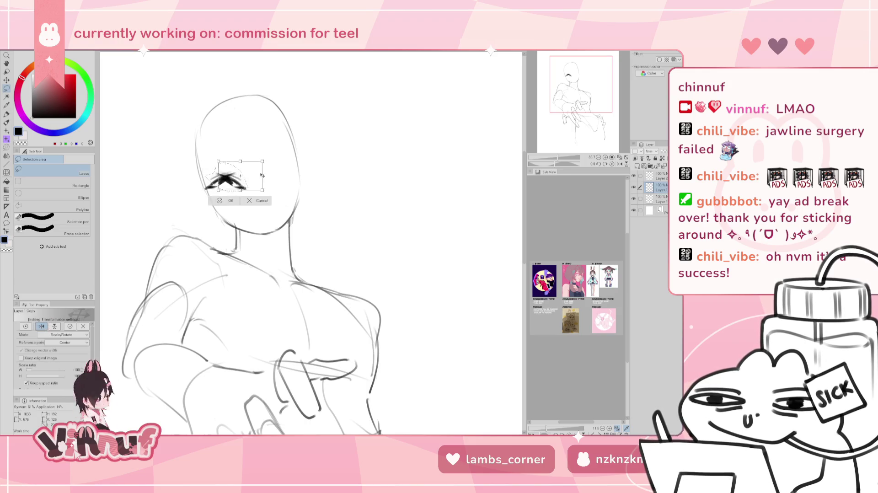
{"action": "left_click_drag", "start_coordinate": [262, 175], "coordinate": [284, 160]}
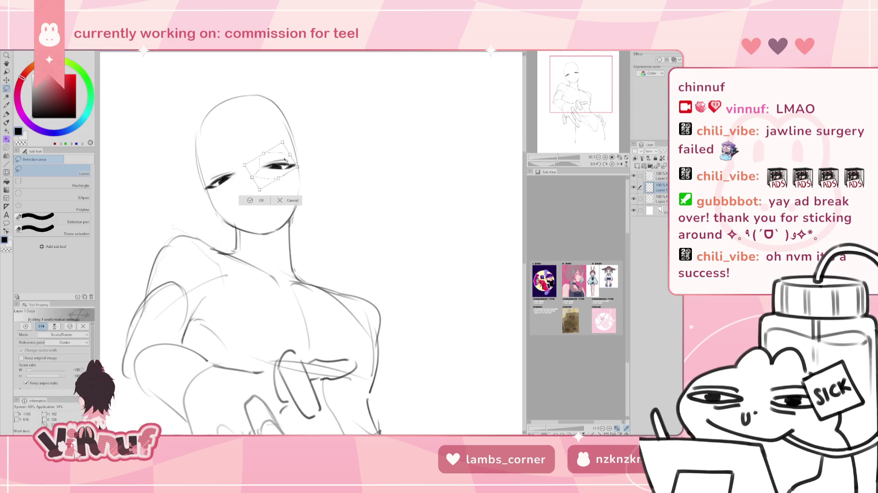
{"action": "left_click_drag", "start_coordinate": [284, 166], "coordinate": [231, 189]}
{"action": "key", "text": "Return"}
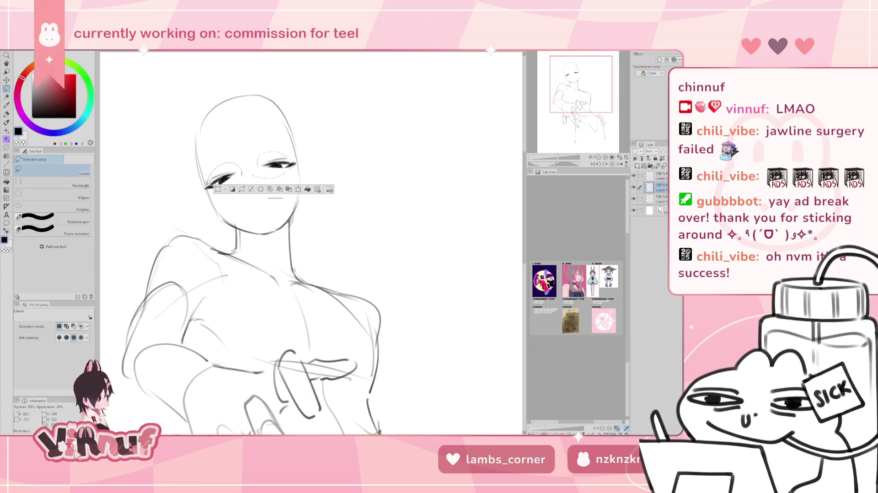
{"action": "key", "text": "ctrl+e"}
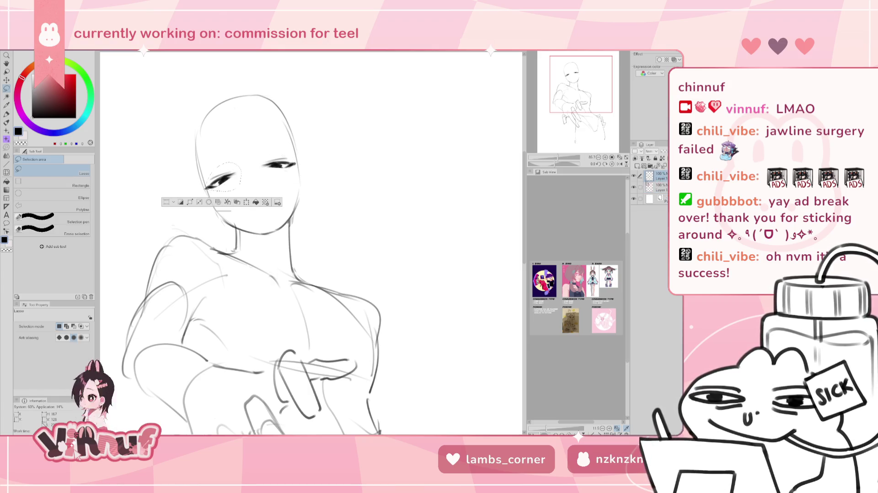
{"action": "key", "text": "ctrl+z"}
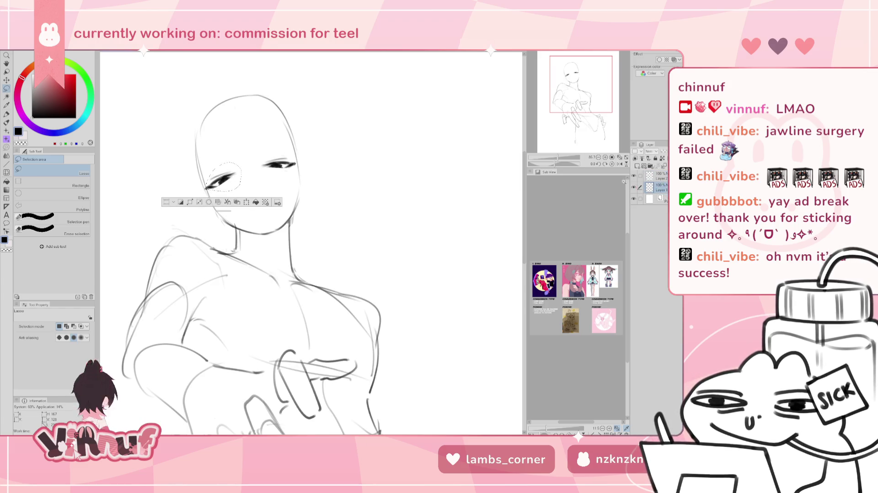
Rotate the left eye to a slightly adjusted tilt and position
{"action": "key", "text": "ctrl+t"}
{"action": "left_click_drag", "start_coordinate": [250, 179], "coordinate": [237, 157]}
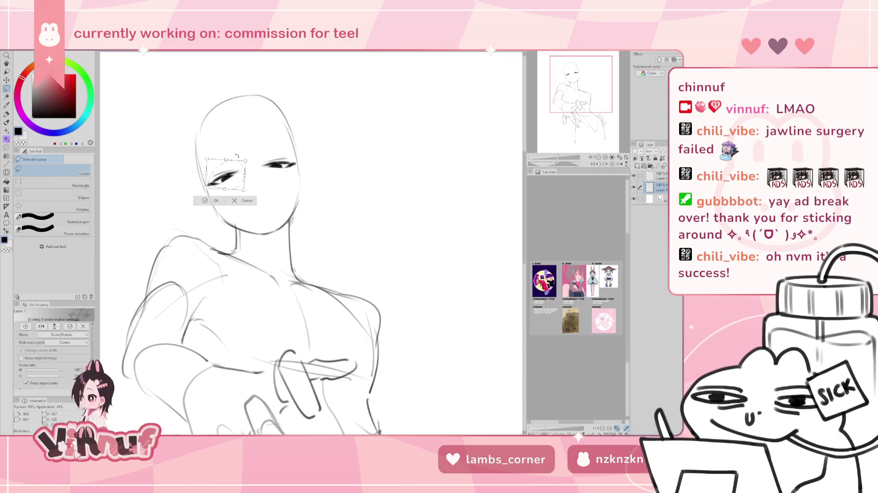
{"action": "left_click_drag", "start_coordinate": [244, 166], "coordinate": [240, 162]}
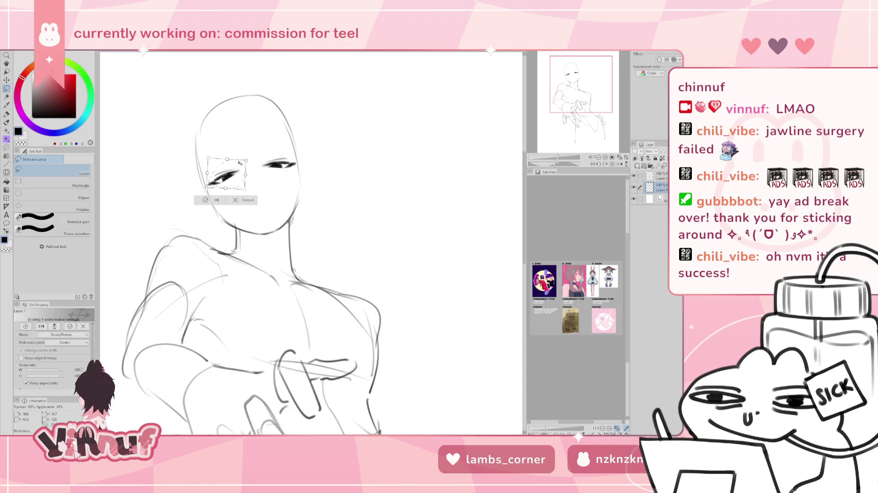
{"action": "key", "text": "Return"}
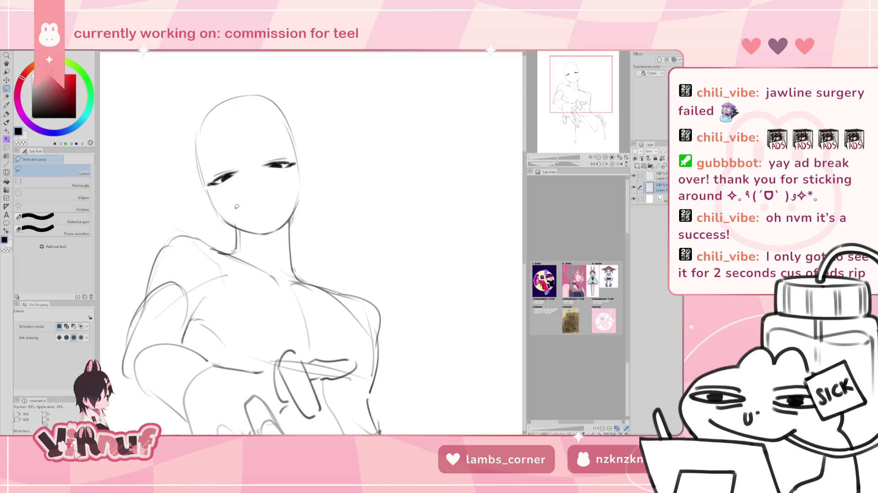
Draw an eyelid line above the left eye and add a new empty layer
{"action": "key", "text": "b"}
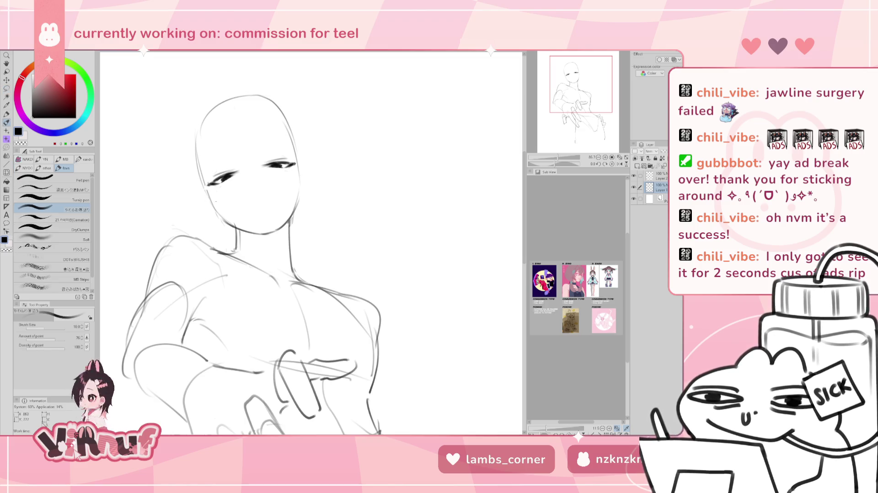
{"action": "left_click_drag", "start_coordinate": [204, 172], "coordinate": [235, 164]}
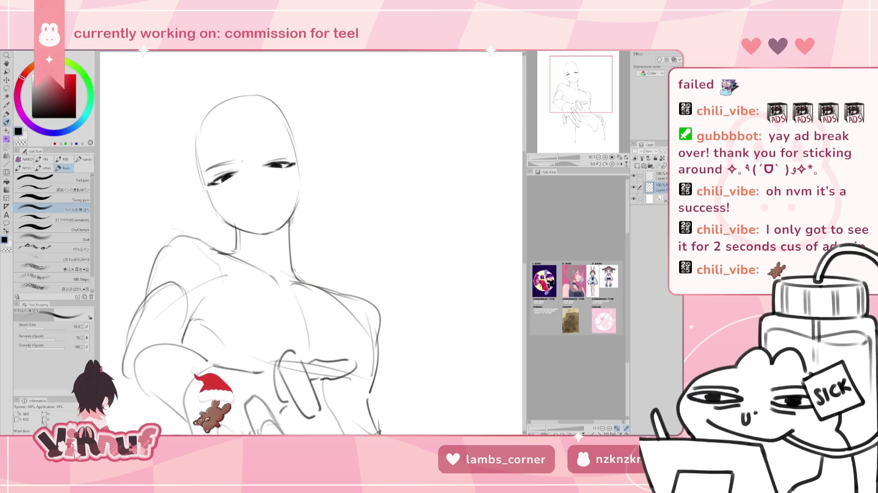
{"action": "key", "text": "ctrl+z"}
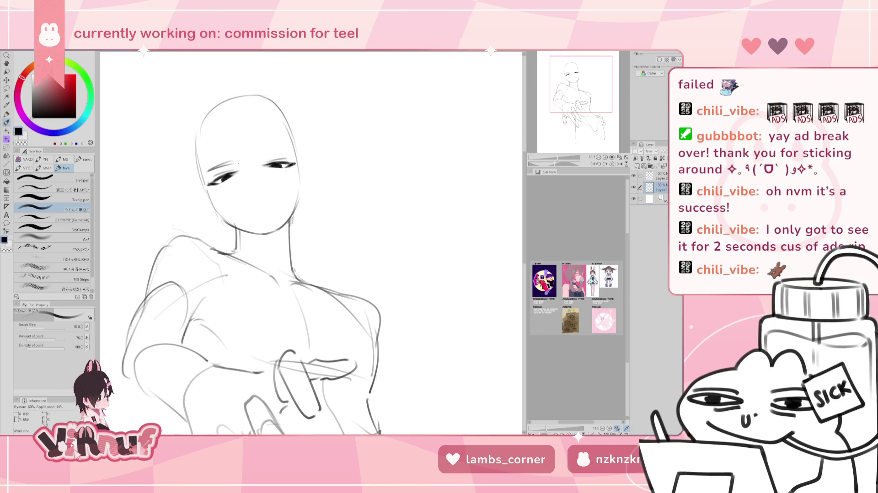
{"action": "left_click_drag", "start_coordinate": [207, 175], "coordinate": [236, 161]}
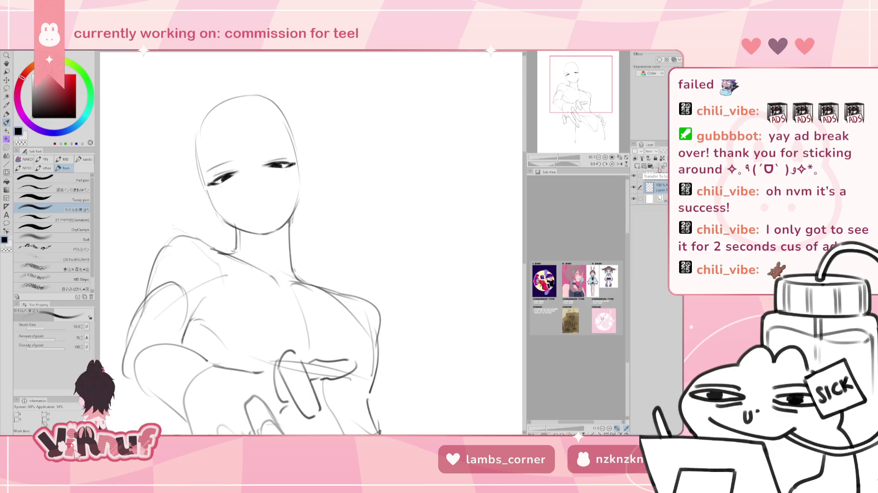
{"action": "left_click", "coordinate": [651, 166]}
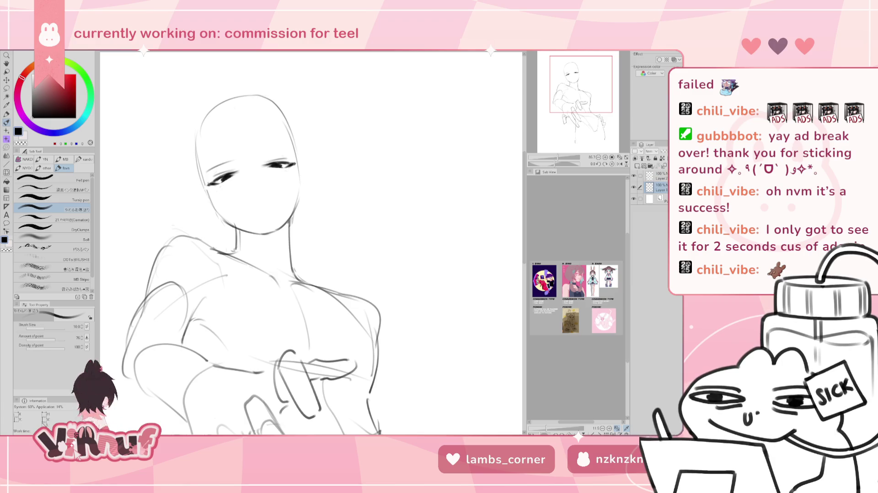
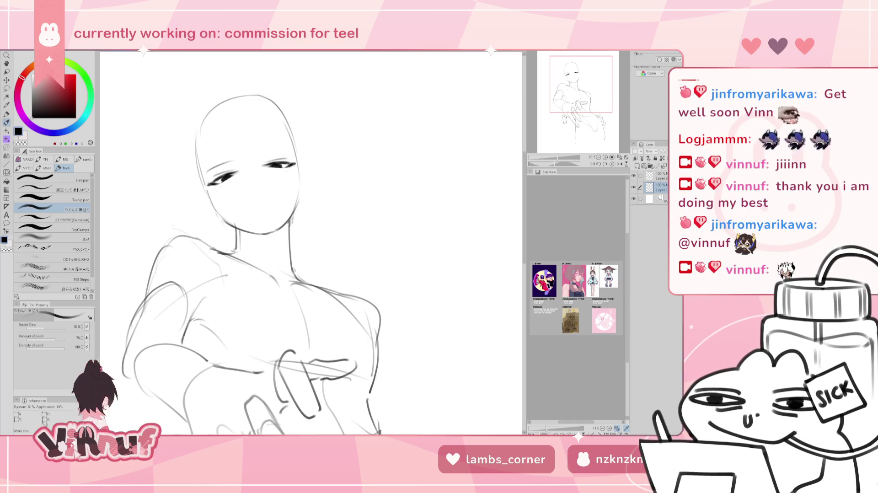
Try eyebrow strokes above the eyes, then remove them
{"action": "left_click_drag", "start_coordinate": [311, 247], "coordinate": [317, 240]}
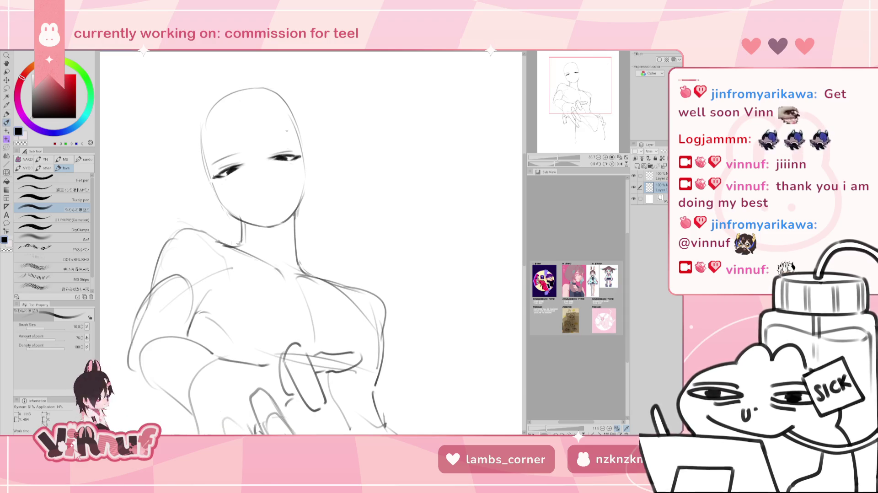
{"action": "left_click_drag", "start_coordinate": [214, 163], "coordinate": [240, 151]}
{"action": "key", "text": "ctrl+z"}
{"action": "key", "text": "ctrl+z"}
{"action": "key", "text": "ctrl+z"}
{"action": "key", "text": "ctrl+z"}
{"action": "key", "text": "ctrl+z"}
{"action": "key", "text": "ctrl+z"}
{"action": "key", "text": "ctrl+z"}
{"action": "key", "text": "ctrl+z"}
{"action": "key", "text": "ctrl+z"}
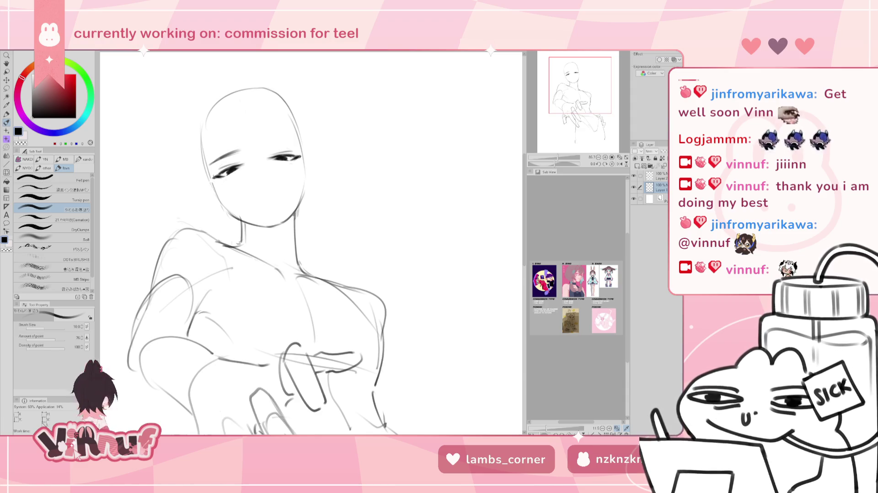
{"action": "left_click_drag", "start_coordinate": [263, 145], "coordinate": [283, 137]}
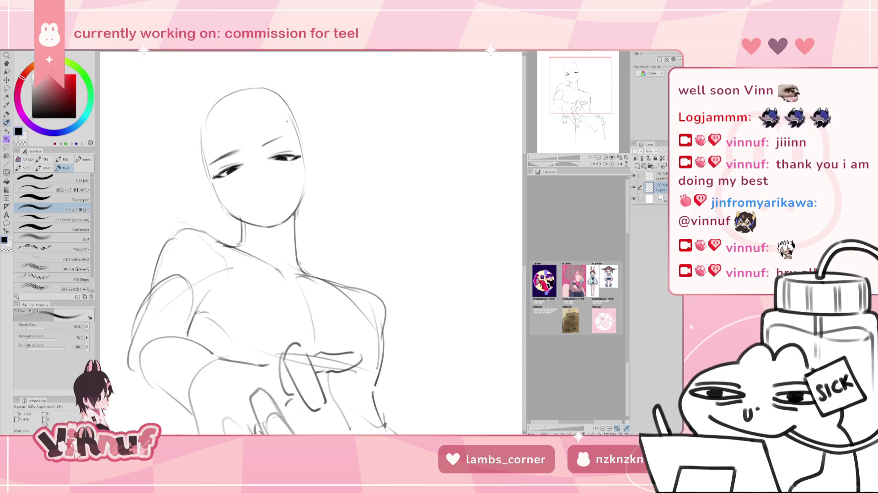
{"action": "key", "text": "ctrl+z"}
{"action": "key", "text": "ctrl+z"}
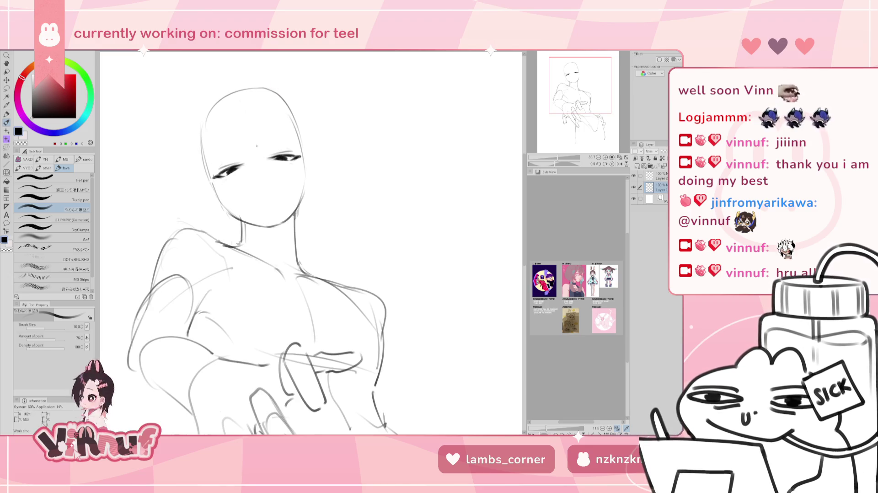
Lasso the eyes and move them slightly up, then lasso the top of the head
{"action": "key", "text": "m"}
{"action": "mouse_move", "coordinate": [220, 157]}
{"action": "left_mouse_down"}
{"action": "mouse_move", "coordinate": [304, 160]}
{"action": "mouse_move", "coordinate": [299, 151]}
{"action": "mouse_move", "coordinate": [273, 148]}
{"action": "left_mouse_up"}
{"action": "key", "text": "k"}
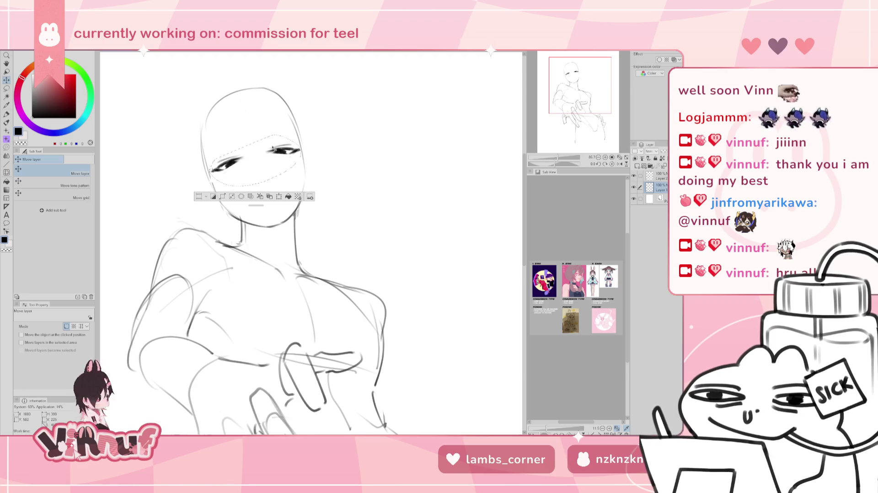
{"action": "mouse_move", "coordinate": [272, 149]}
{"action": "left_mouse_down"}
{"action": "mouse_move", "coordinate": [272, 138]}
{"action": "mouse_move", "coordinate": [279, 164]}
{"action": "left_mouse_up"}
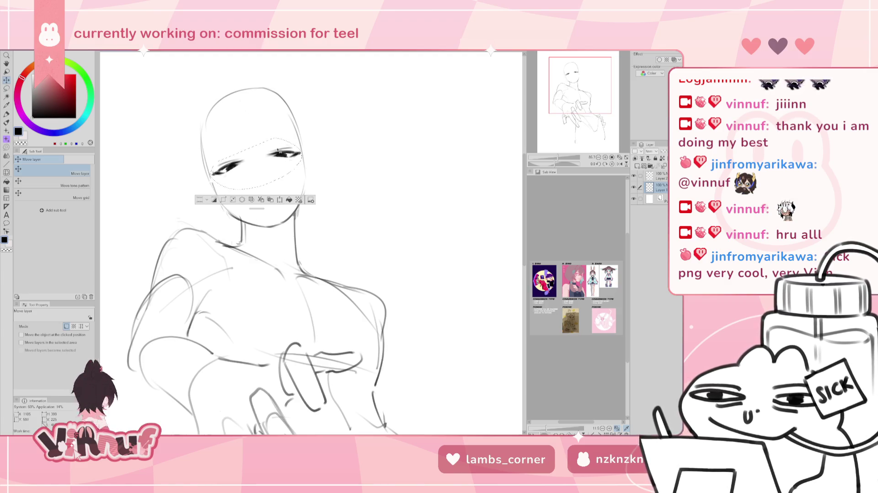
{"action": "left_click_drag", "start_coordinate": [278, 151], "coordinate": [281, 155]}
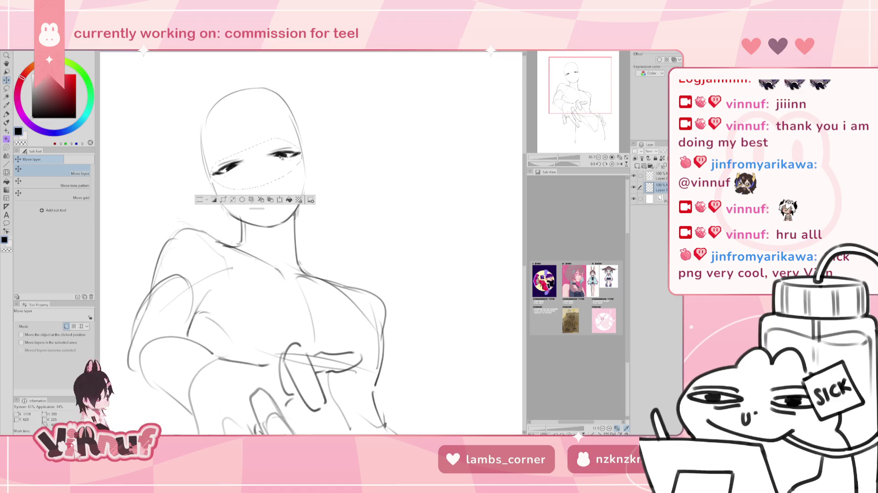
{"action": "key", "text": "ctrl+d"}
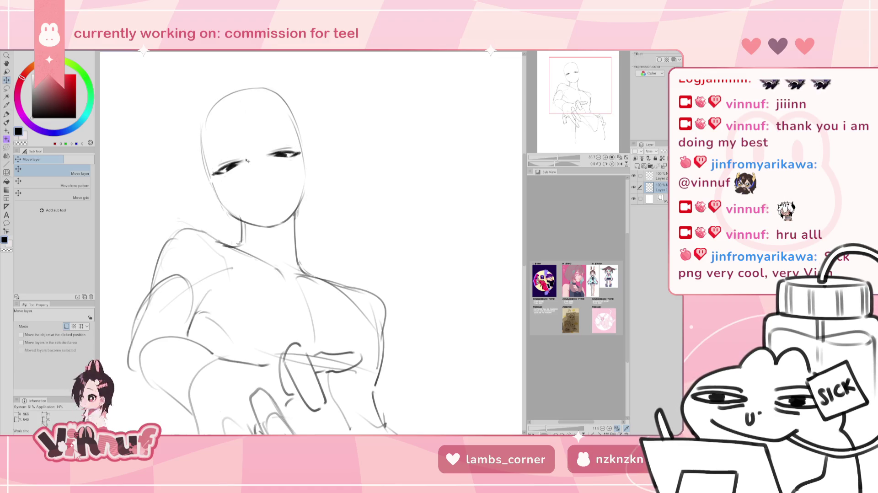
{"action": "key", "text": "m"}
{"action": "left_click_drag", "start_coordinate": [215, 156], "coordinate": [291, 120]}
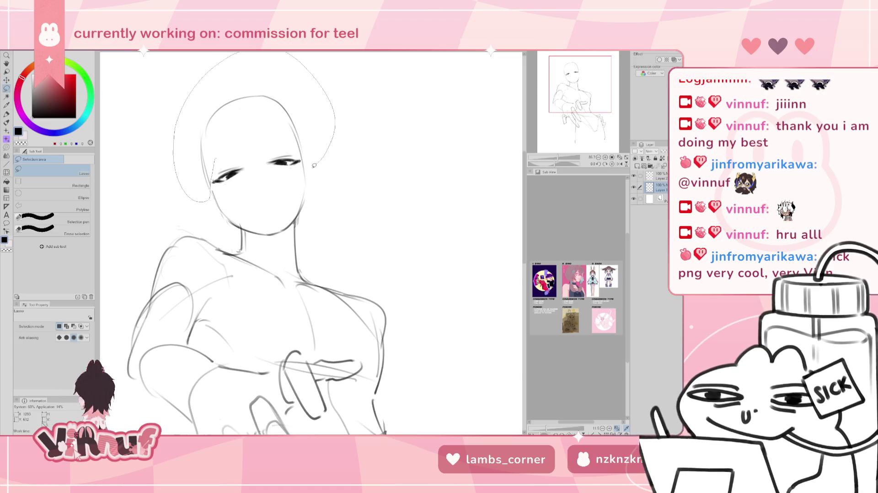
Liquify-push the head and shoulders into a slightly new shape, then pan above the head
{"action": "key", "text": "j"}
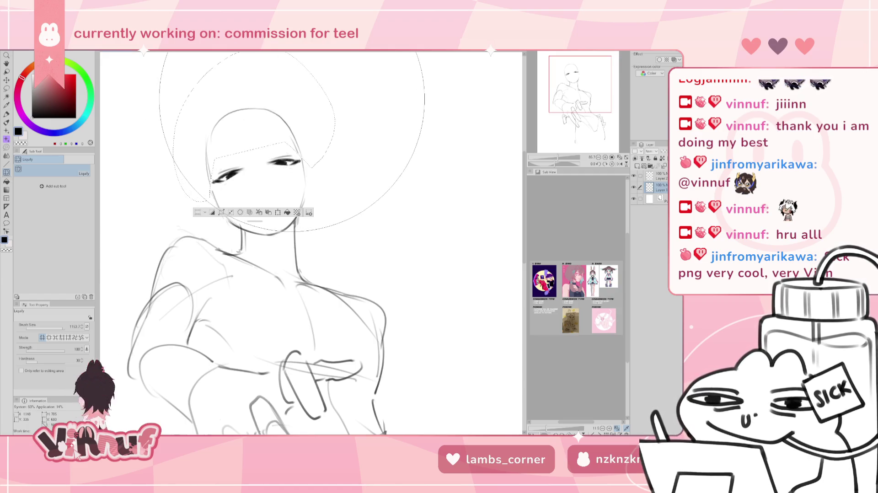
{"action": "key", "text": "ctrl+d"}
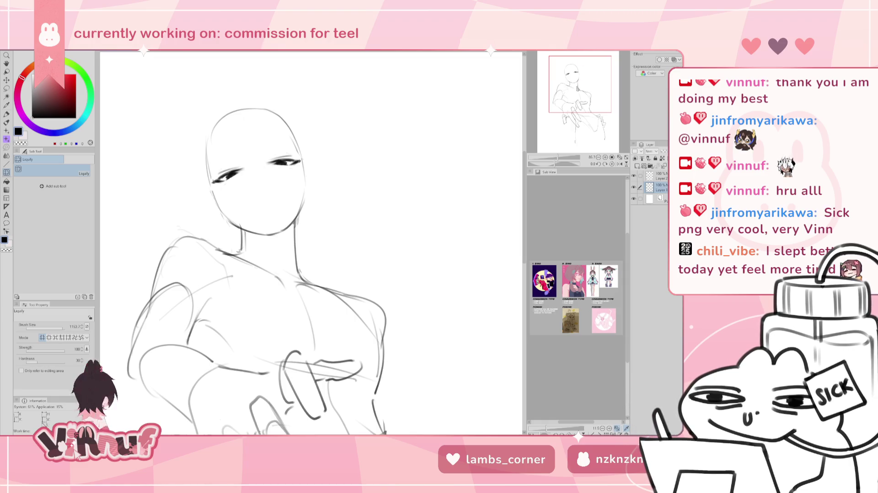
{"action": "left_click_drag", "start_coordinate": [275, 228], "coordinate": [270, 226]}
{"action": "left_click_drag", "start_coordinate": [308, 56], "coordinate": [302, 95]}
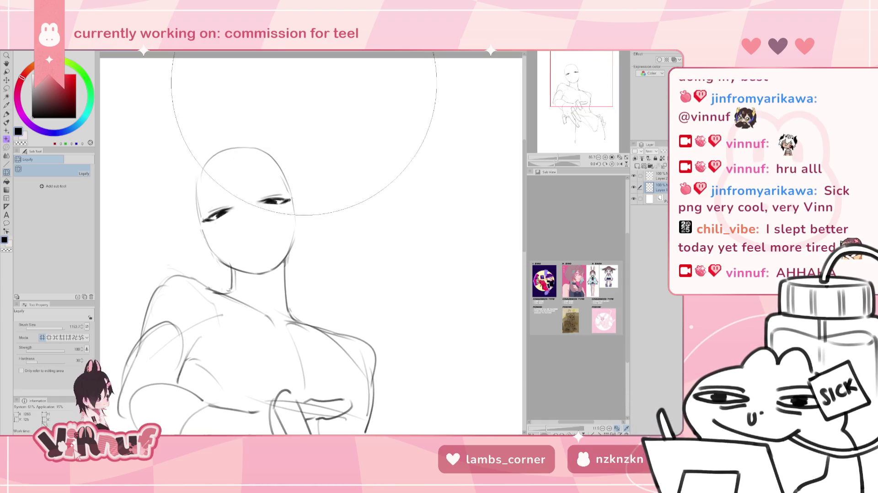
{"action": "scroll", "coordinate": [302, 95], "scroll_direction": "up", "scroll_amount": 3}
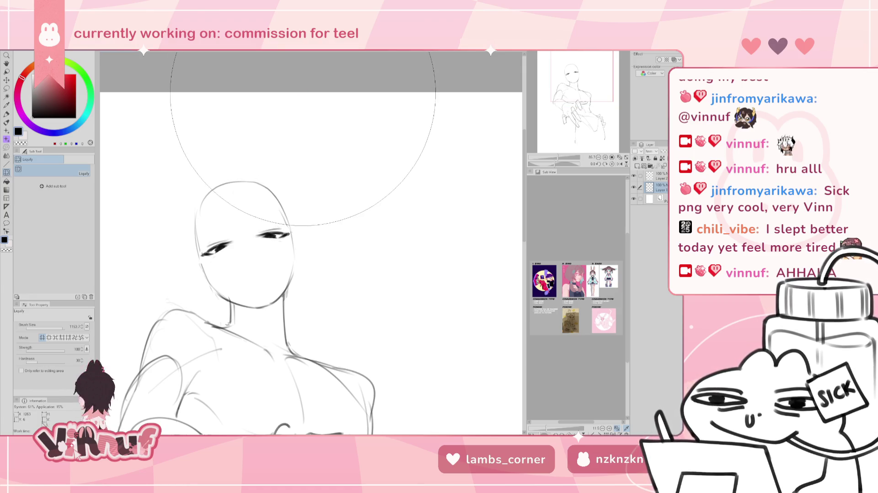
{"action": "key", "text": "p"}
{"action": "scroll", "coordinate": [343, 224], "scroll_direction": "down", "scroll_amount": 5}
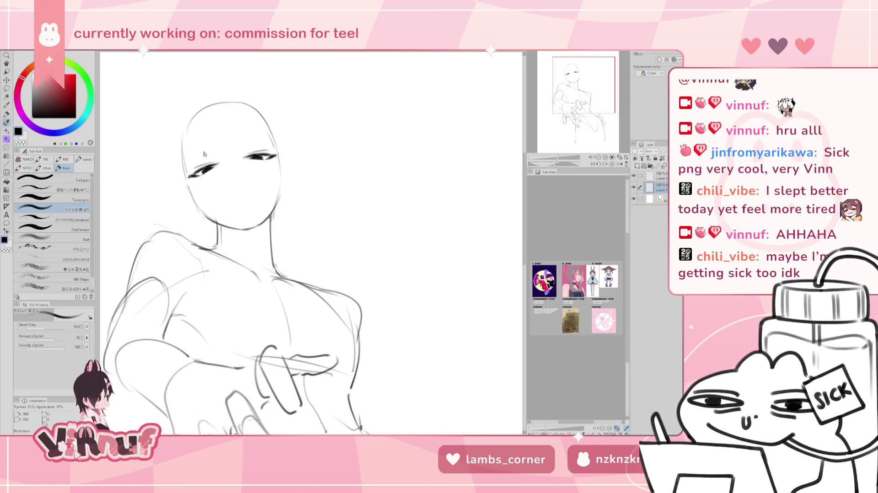
Sketch a short eyebrow above the left eye
{"action": "left_click_drag", "start_coordinate": [188, 161], "coordinate": [213, 149]}
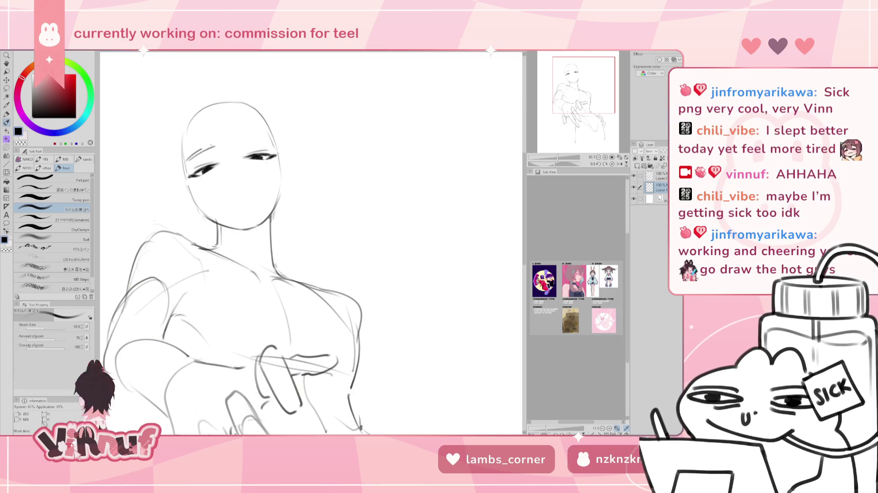
{"action": "left_click_drag", "start_coordinate": [188, 159], "coordinate": [269, 136]}
{"action": "key", "text": "ctrl+z"}
{"action": "key", "text": "ctrl+z"}
{"action": "key", "text": "ctrl+z"}
{"action": "key", "text": "ctrl+z"}
{"action": "key", "text": "ctrl+z"}
{"action": "key", "text": "ctrl+z"}
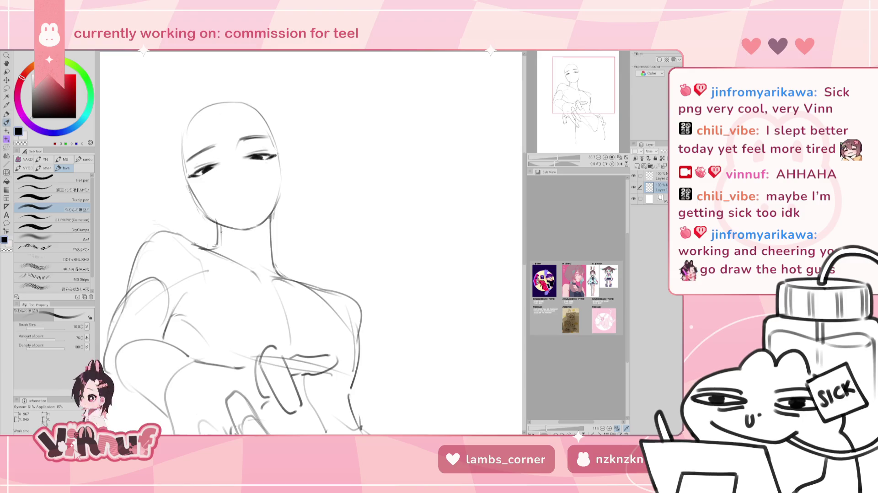
Draw a line down the right side of the face, discarding a trial nose stroke
{"action": "left_click_drag", "start_coordinate": [276, 156], "coordinate": [278, 199]}
{"action": "key", "text": "ctrl+z"}
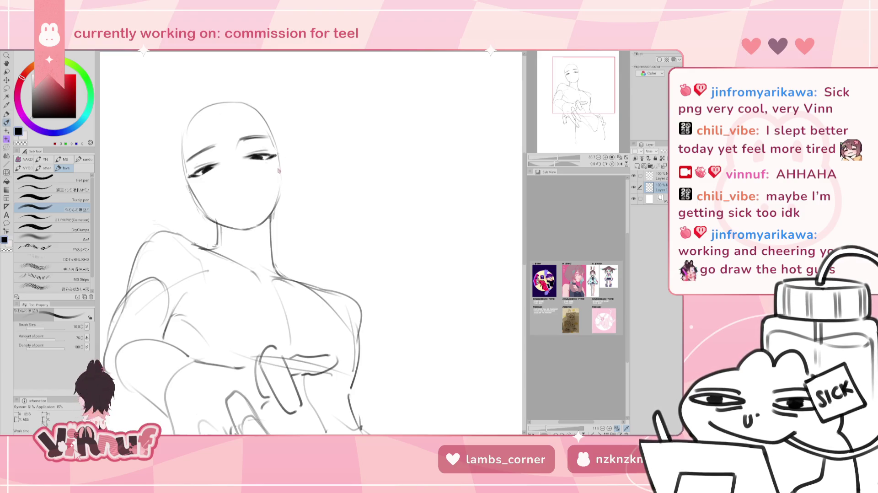
{"action": "key", "text": "ctrl+z"}
{"action": "left_click_drag", "start_coordinate": [277, 155], "coordinate": [279, 196]}
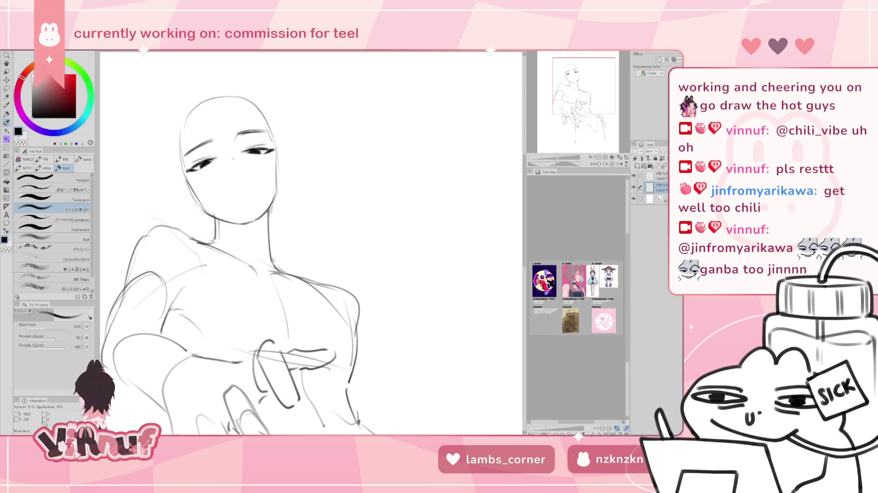
{"action": "left_click_drag", "start_coordinate": [238, 167], "coordinate": [236, 176]}
{"action": "key", "text": "ctrl+z"}
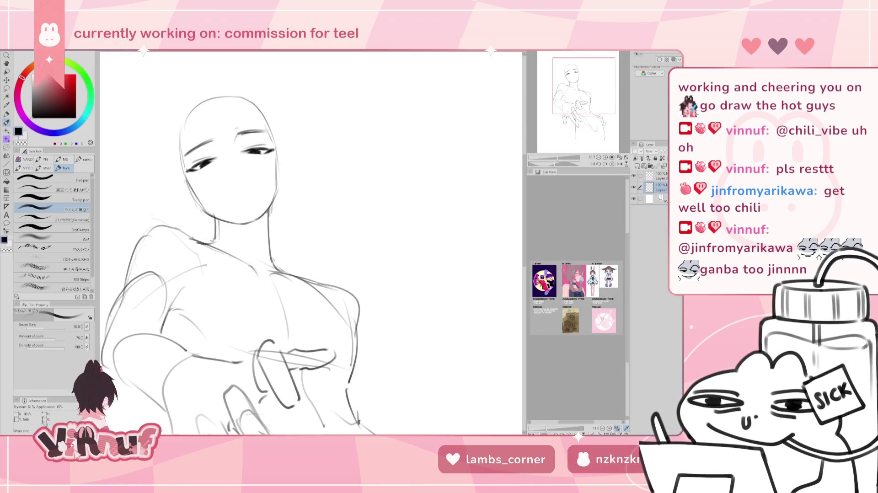
{"action": "key", "text": "j"}
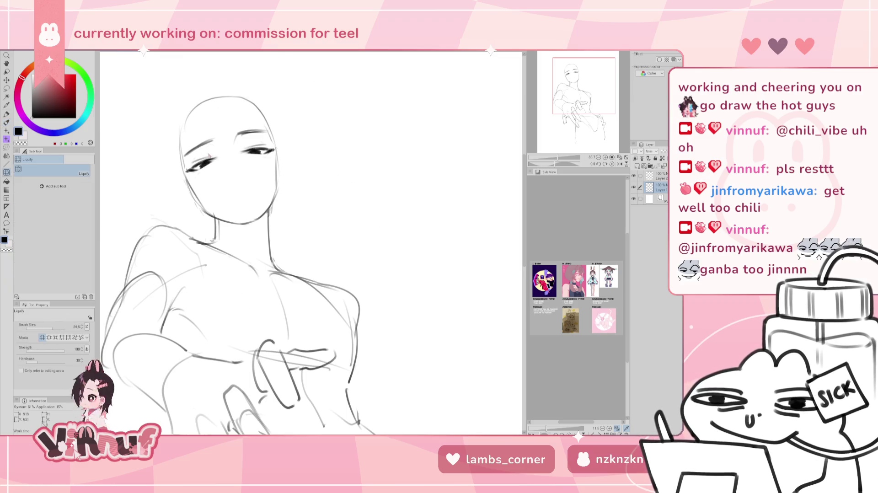
With an enlarged Liquify brush, reshape the left eye, brow and right face contour
{"action": "key", "text": "bracketright"}
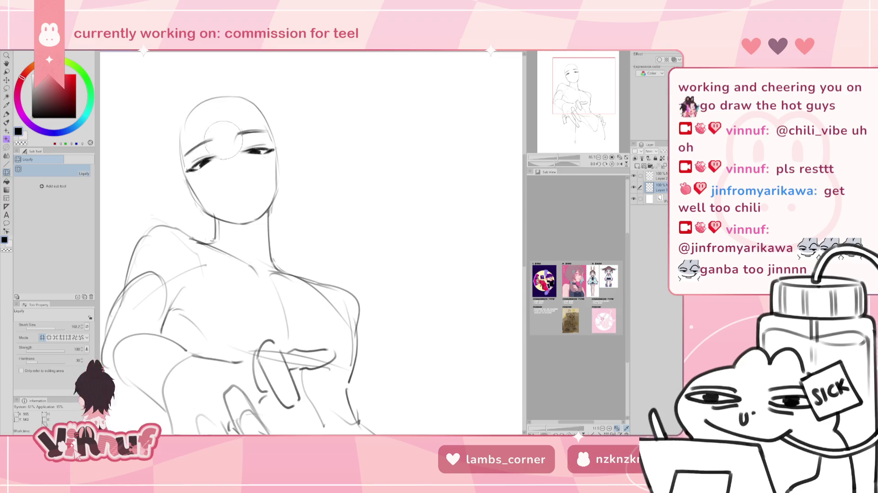
{"action": "left_click_drag", "start_coordinate": [205, 156], "coordinate": [271, 142]}
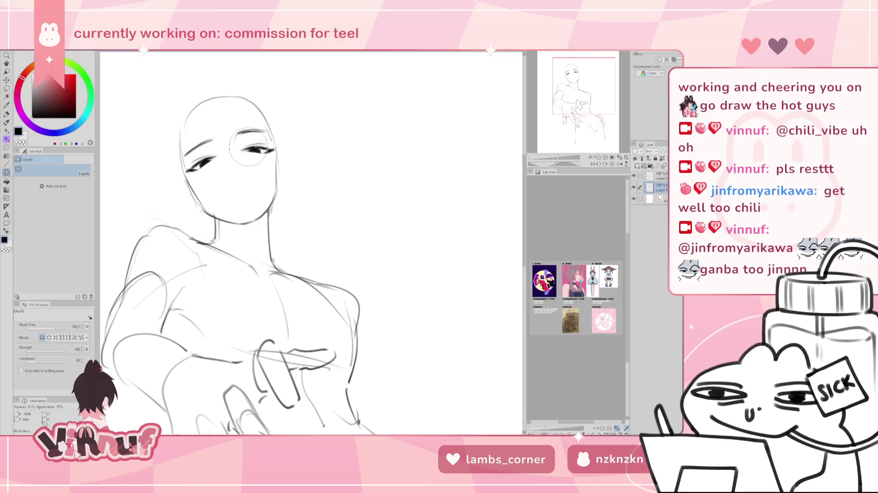
{"action": "key", "text": "bracketright"}
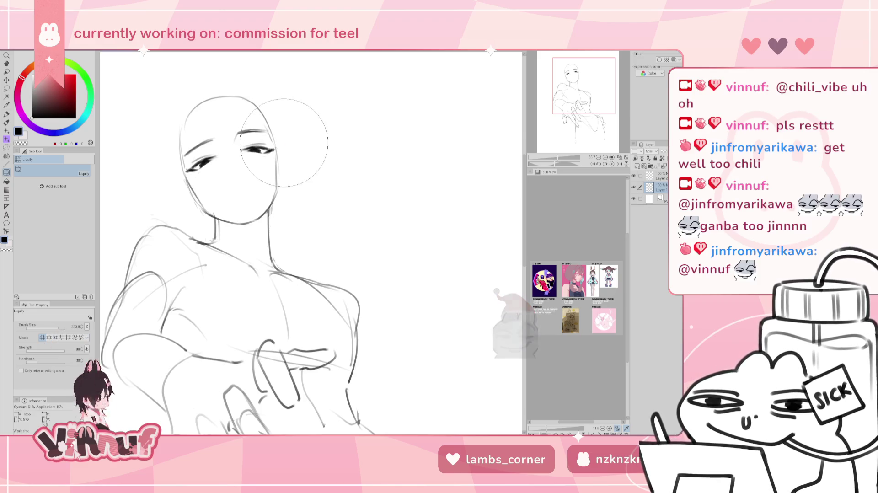
{"action": "mouse_move", "coordinate": [287, 143]}
{"action": "left_mouse_down"}
{"action": "mouse_move", "coordinate": [209, 192]}
{"action": "mouse_move", "coordinate": [205, 183]}
{"action": "left_mouse_up"}
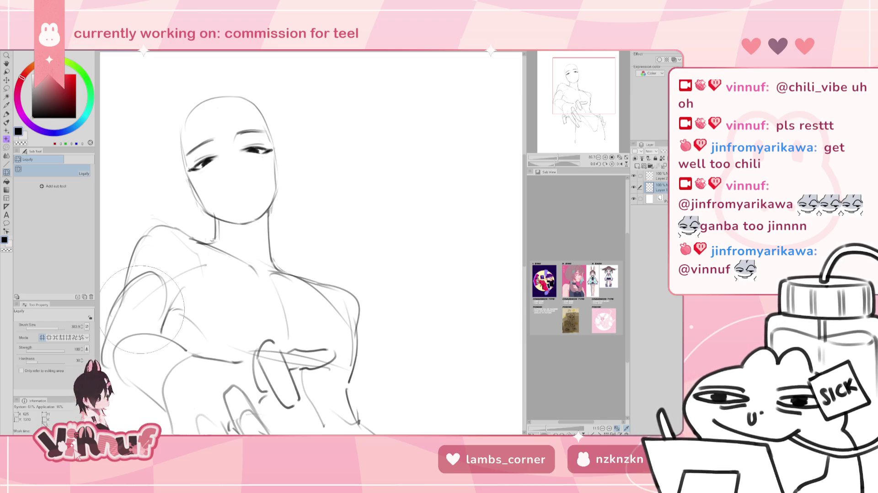
{"action": "key", "text": "p"}
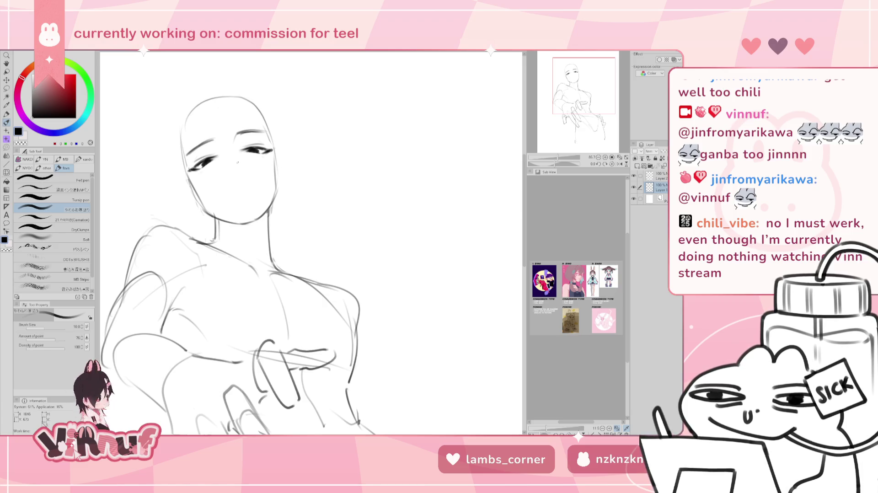
Sketch a small nose between the eyes, then lasso it and scale and tilt it into place
{"action": "mouse_move", "coordinate": [238, 163]}
{"action": "left_mouse_down"}
{"action": "mouse_move", "coordinate": [239, 186]}
{"action": "mouse_move", "coordinate": [234, 177]}
{"action": "left_mouse_up"}
{"action": "key", "text": "ctrl+z"}
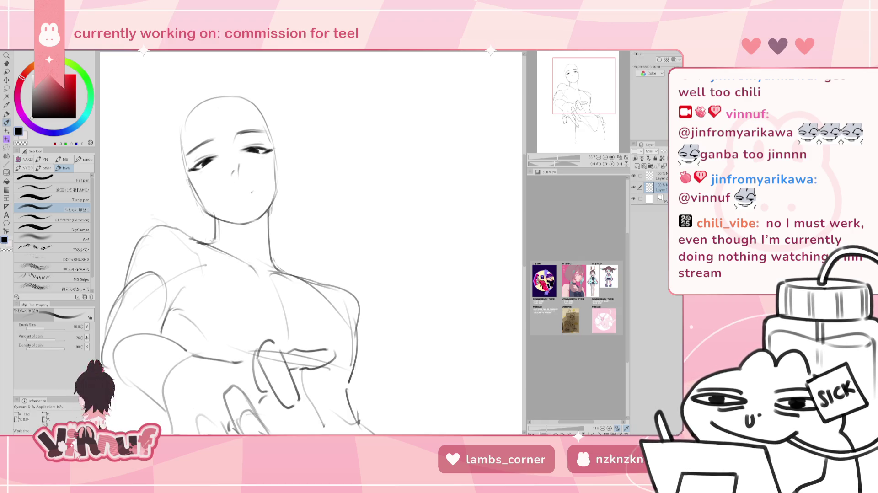
{"action": "key", "text": "ctrl+z"}
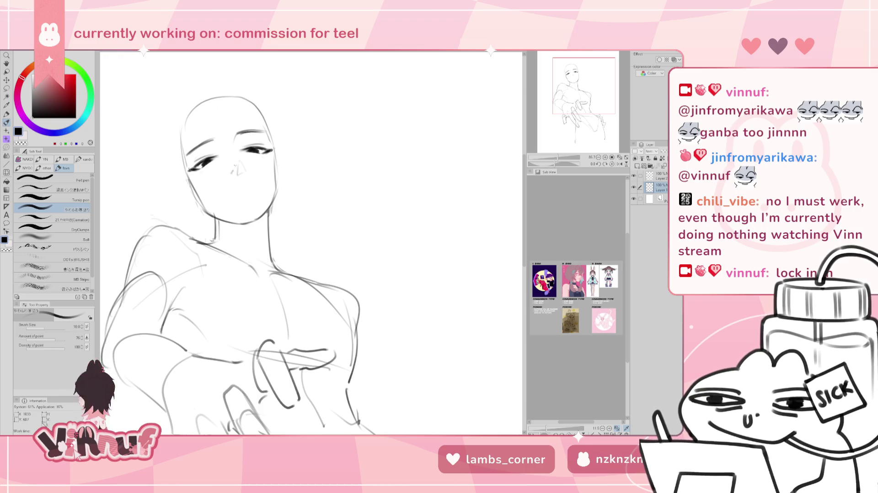
{"action": "key", "text": "m"}
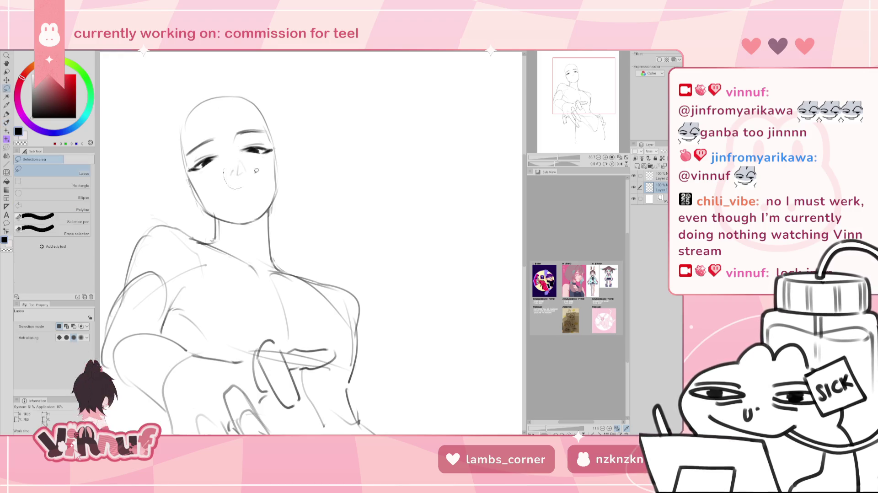
{"action": "mouse_move", "coordinate": [237, 159]}
{"action": "left_mouse_down"}
{"action": "mouse_move", "coordinate": [248, 169]}
{"action": "mouse_move", "coordinate": [249, 146]}
{"action": "left_mouse_up"}
{"action": "key", "text": "ctrl+t"}
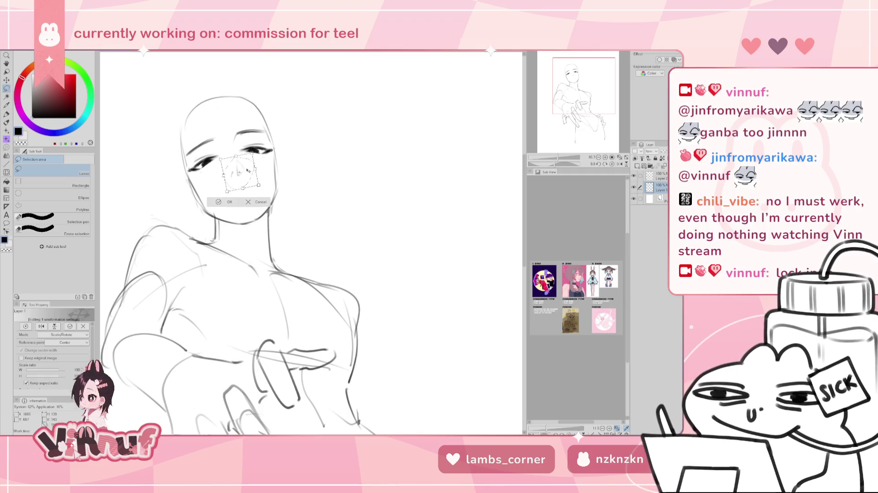
{"action": "left_click", "coordinate": [230, 201]}
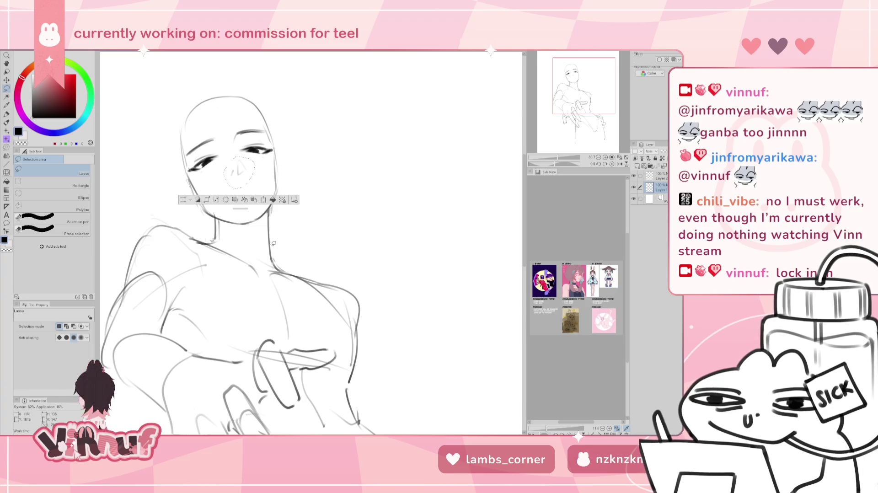
Sketch pointed elf-like ears on the left and right sides of the head
{"action": "key", "text": "p"}
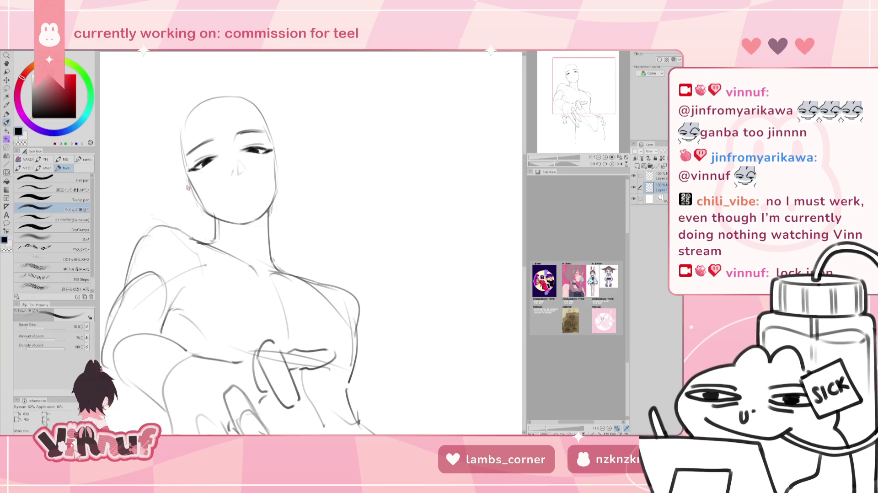
{"action": "mouse_move", "coordinate": [187, 184]}
{"action": "left_mouse_down"}
{"action": "mouse_move", "coordinate": [167, 202]}
{"action": "mouse_move", "coordinate": [199, 197]}
{"action": "left_mouse_up"}
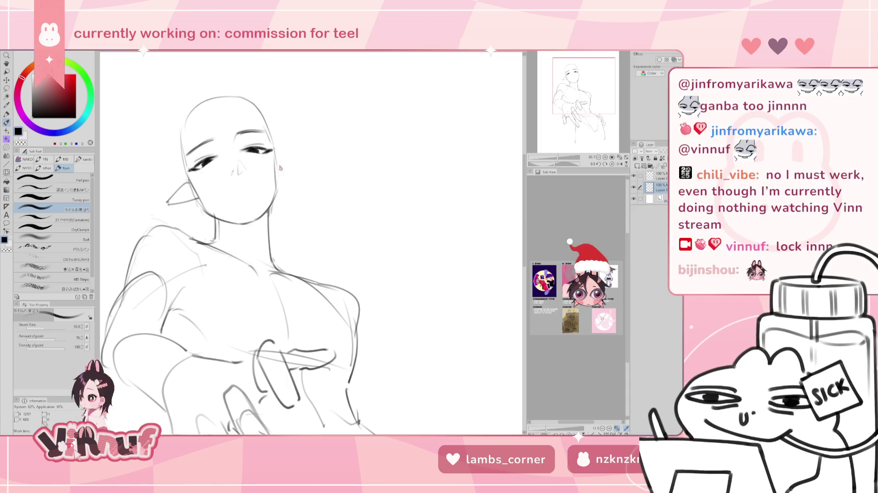
{"action": "mouse_move", "coordinate": [275, 165]}
{"action": "left_mouse_down"}
{"action": "mouse_move", "coordinate": [306, 174]}
{"action": "mouse_move", "coordinate": [278, 182]}
{"action": "mouse_move", "coordinate": [302, 175]}
{"action": "left_mouse_up"}
{"action": "key", "text": "ctrl+z"}
{"action": "key", "text": "ctrl+z"}
{"action": "key", "text": "ctrl+z"}
{"action": "key", "text": "ctrl+z"}
{"action": "left_click_drag", "start_coordinate": [302, 177], "coordinate": [279, 182]}
{"action": "key", "text": "ctrl+z"}
{"action": "left_click_drag", "start_coordinate": [229, 197], "coordinate": [237, 192]}
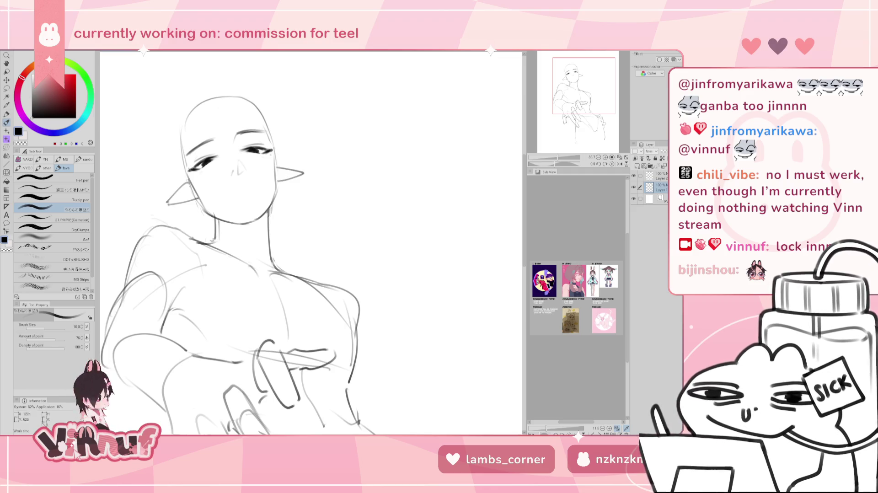
{"action": "key", "text": "ctrl+z"}
{"action": "key", "text": "ctrl+z"}
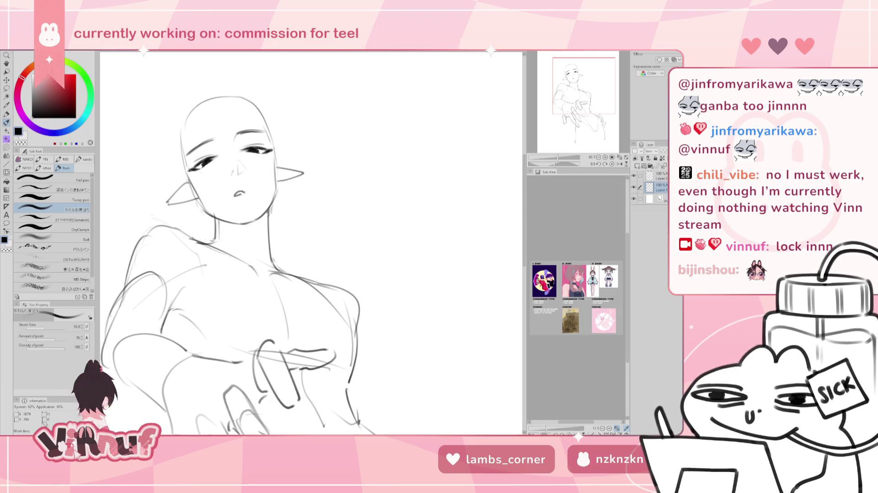
Draw a small parted mouth below the nose, touching it up with the eraser
{"action": "left_click_drag", "start_coordinate": [234, 195], "coordinate": [243, 192]}
{"action": "key", "text": "ctrl+z"}
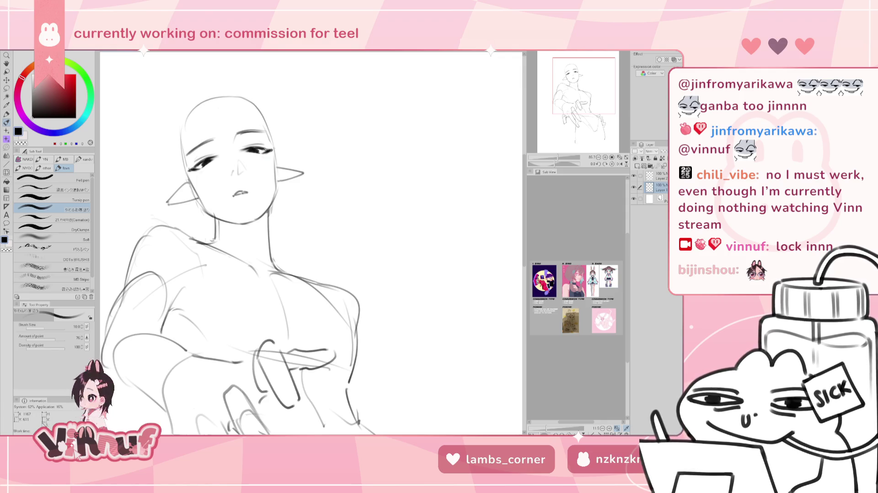
{"action": "key", "text": "e"}
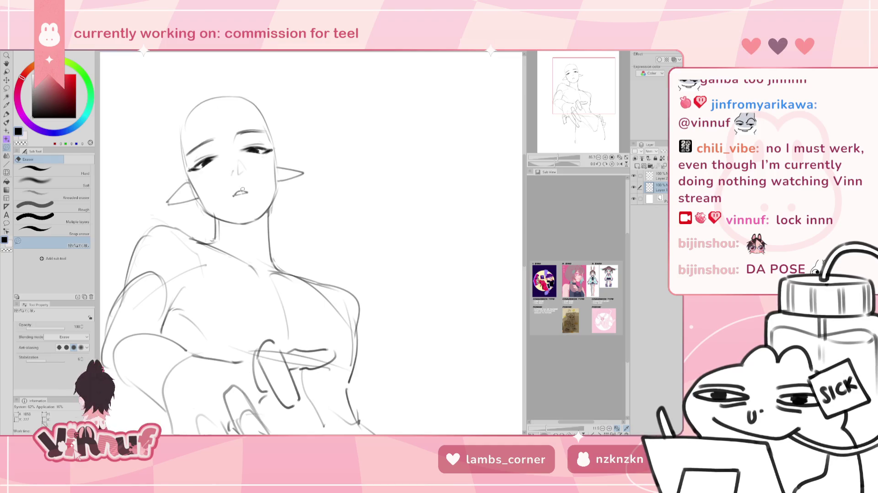
{"action": "key", "text": "p"}
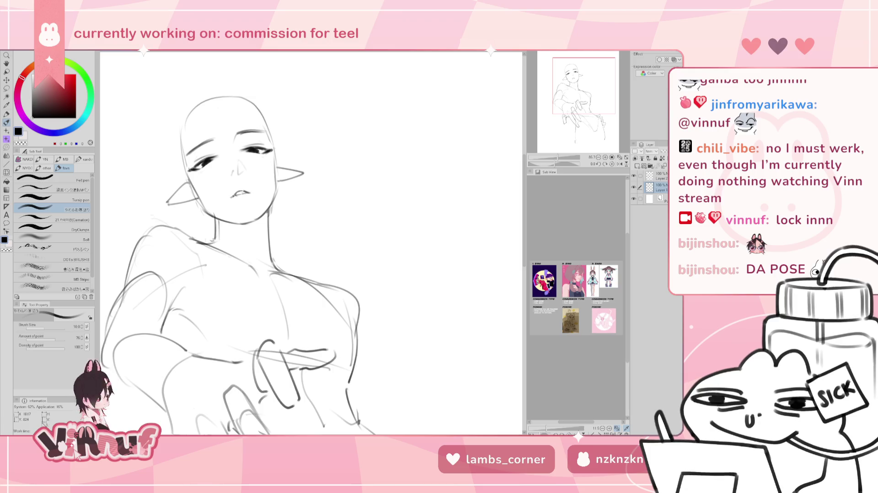
{"action": "key", "text": "e"}
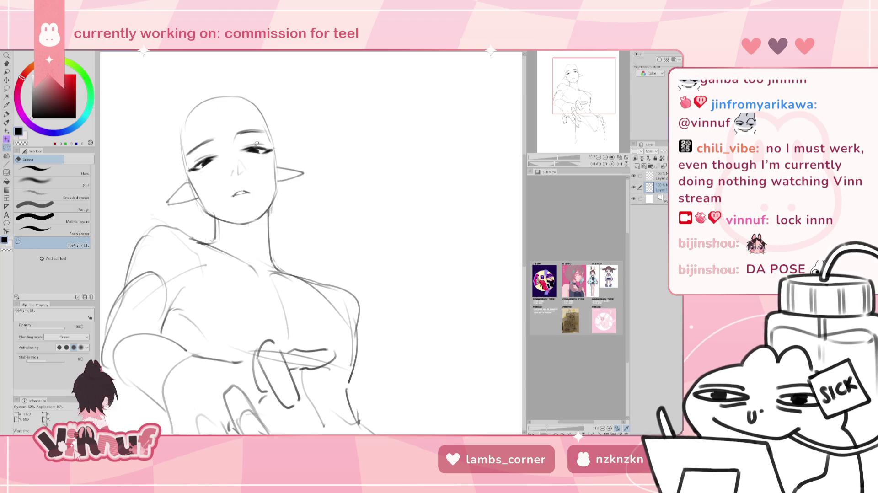
{"action": "key", "text": "p"}
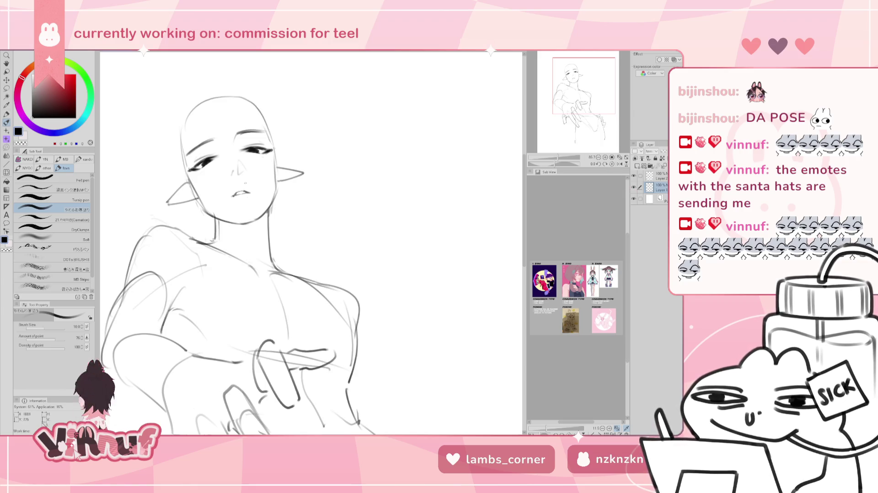
Lasso the jaw and right ear and Liquify-warp the lower face, then enlarge the brush
{"action": "key", "text": "m"}
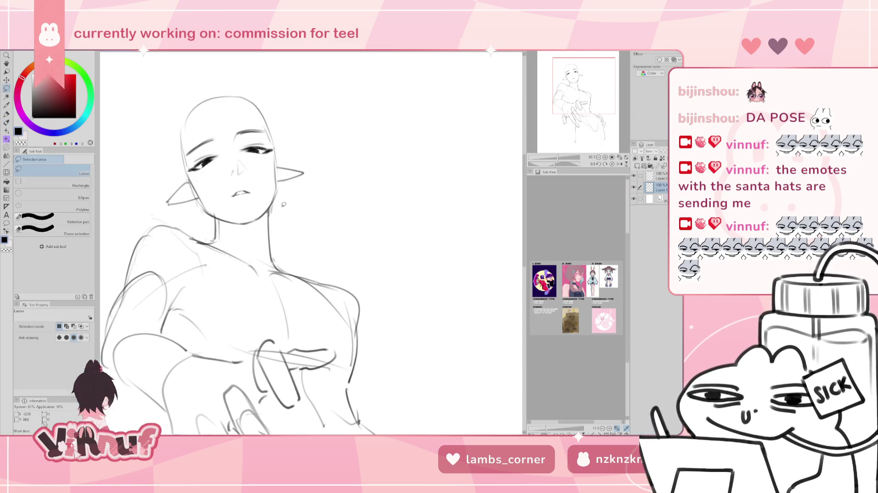
{"action": "mouse_move", "coordinate": [281, 206]}
{"action": "left_mouse_down"}
{"action": "mouse_move", "coordinate": [268, 162]}
{"action": "mouse_move", "coordinate": [253, 229]}
{"action": "left_mouse_up"}
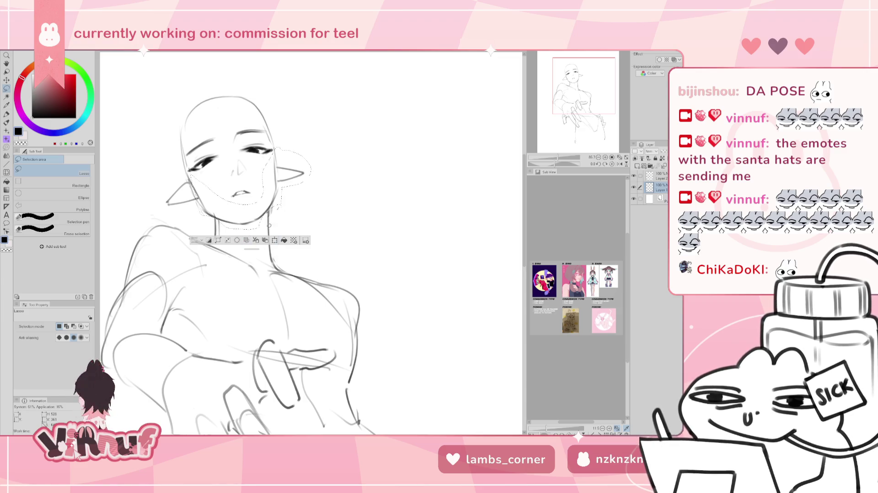
{"action": "key", "text": "j"}
{"action": "left_click_drag", "start_coordinate": [251, 241], "coordinate": [251, 332]}
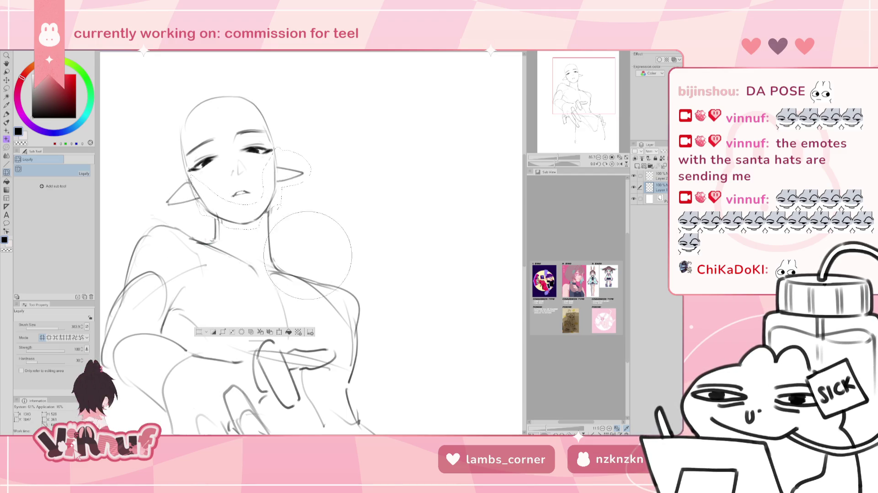
{"action": "key", "text": "ctrl+d"}
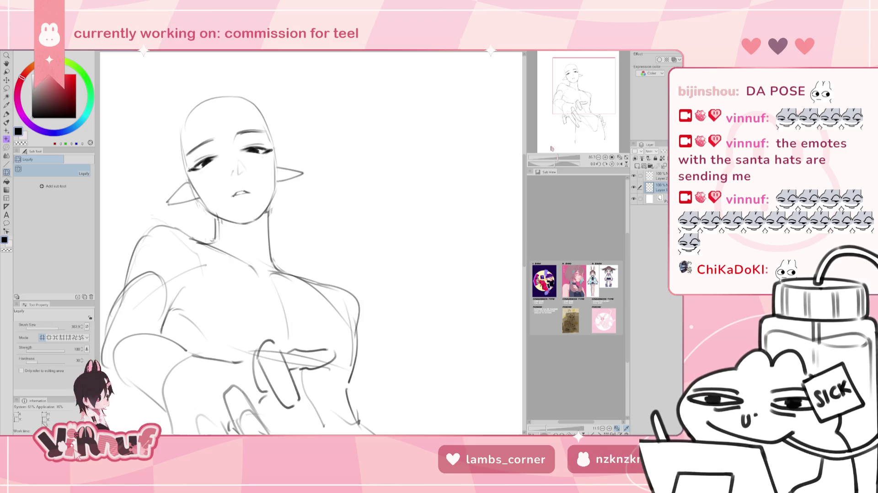
{"action": "left_click_drag", "start_coordinate": [557, 157], "coordinate": [551, 157]}
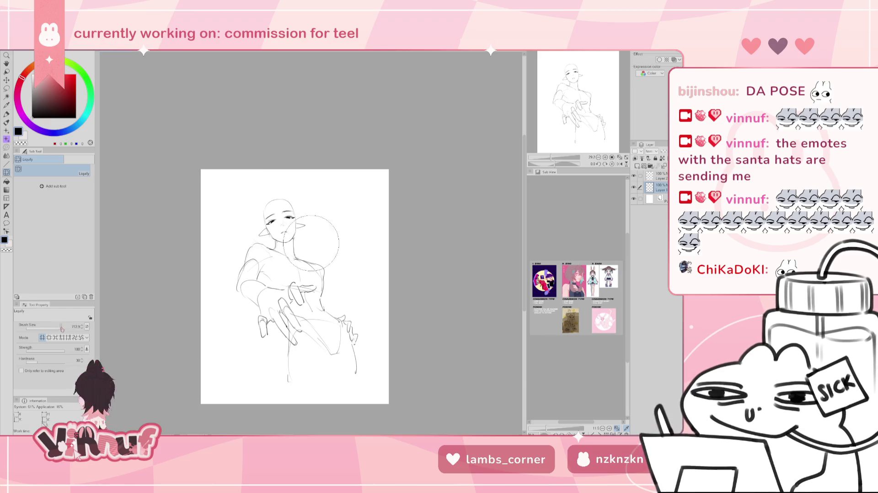
{"action": "left_click_drag", "start_coordinate": [51, 326], "coordinate": [62, 327]}
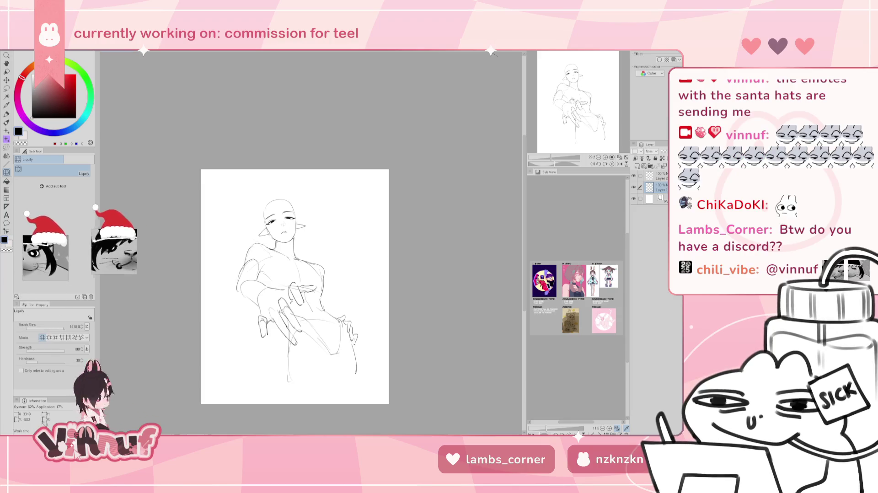
{"action": "key", "text": "ctrl+plus"}
{"action": "key", "text": "p"}
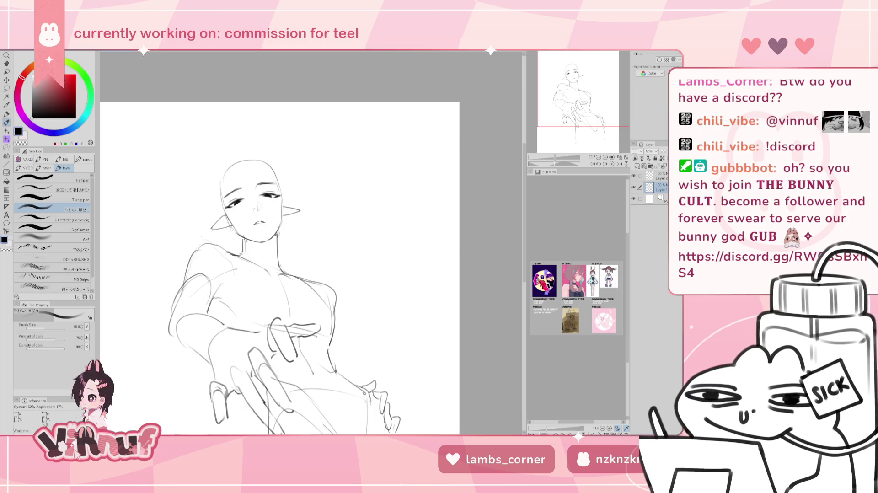
Delete Layer 2 and add a new layer for the hair
{"action": "scroll", "coordinate": [279, 265], "scroll_direction": "down", "scroll_amount": 1}
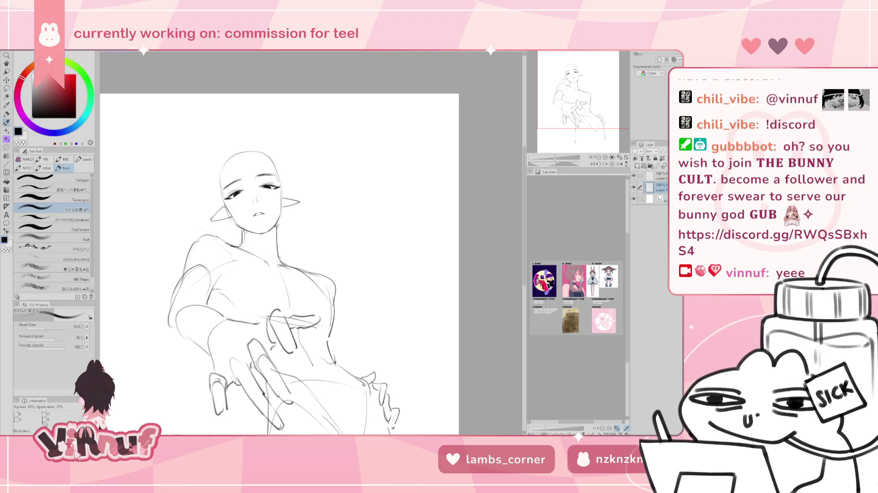
{"action": "left_click", "coordinate": [633, 187]}
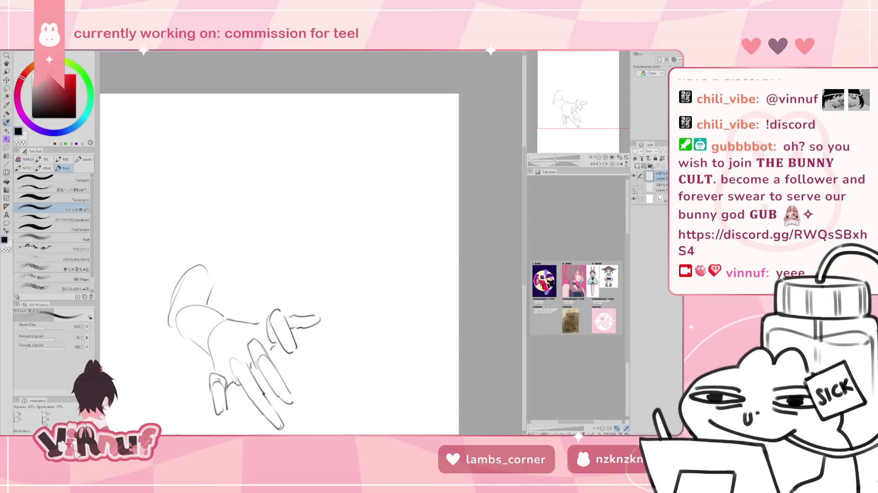
{"action": "left_click", "coordinate": [658, 176]}
{"action": "key", "text": "Delete"}
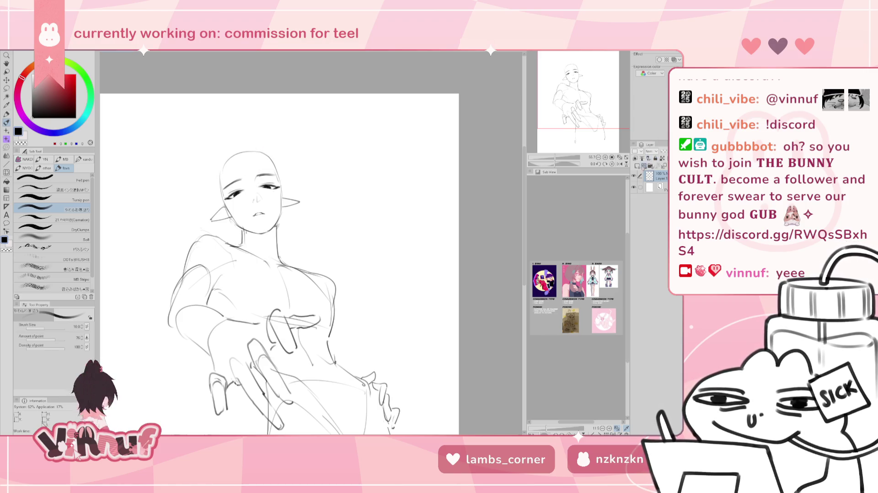
{"action": "left_click", "coordinate": [648, 159]}
Sketch hair strands sweeping over the head and forehead, flipping the canvas horizontally to check
{"action": "left_click_drag", "start_coordinate": [251, 146], "coordinate": [255, 202]}
{"action": "key", "text": "ctrl+z"}
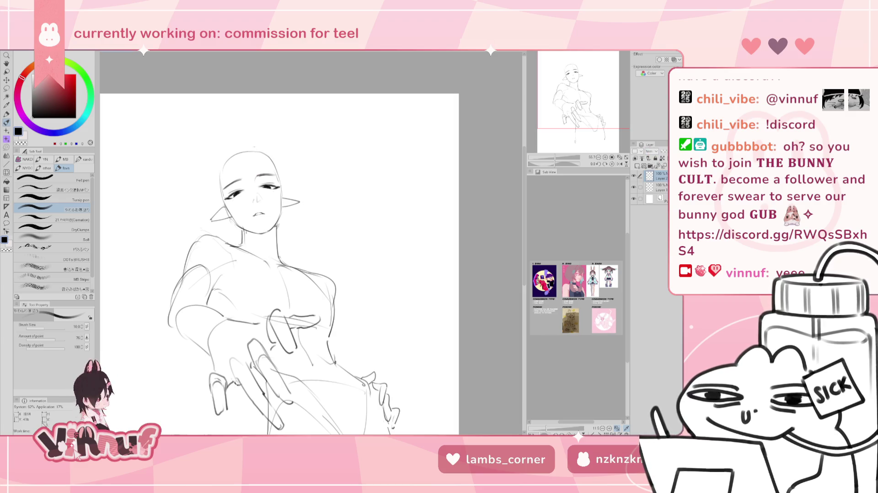
{"action": "left_click_drag", "start_coordinate": [250, 155], "coordinate": [238, 200]}
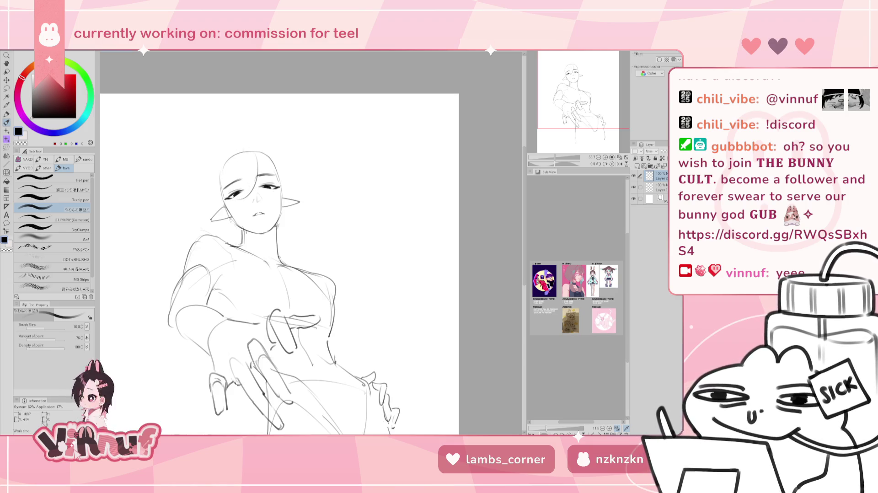
{"action": "left_click_drag", "start_coordinate": [249, 165], "coordinate": [242, 149]}
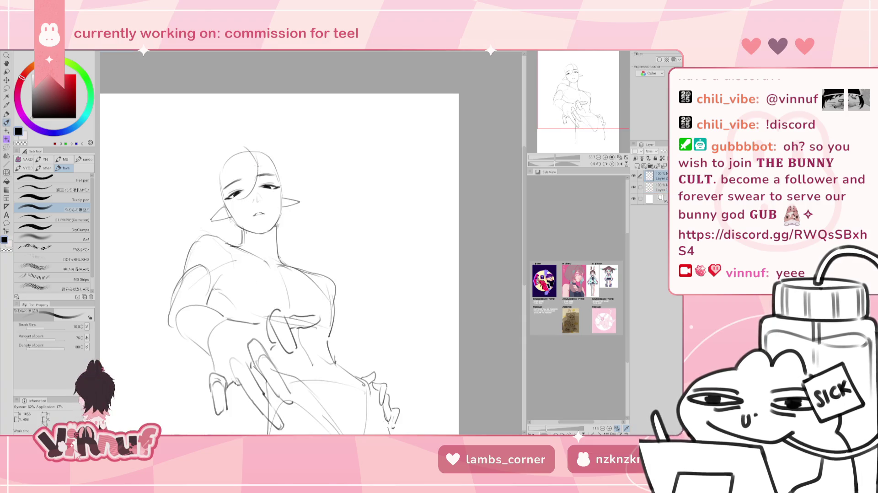
{"action": "mouse_move", "coordinate": [255, 155]}
{"action": "left_mouse_down"}
{"action": "mouse_move", "coordinate": [256, 167]}
{"action": "mouse_move", "coordinate": [242, 145]}
{"action": "left_mouse_up"}
{"action": "key", "text": "ctrl+z"}
{"action": "left_click_drag", "start_coordinate": [247, 156], "coordinate": [239, 186]}
{"action": "key", "text": "ctrl+z"}
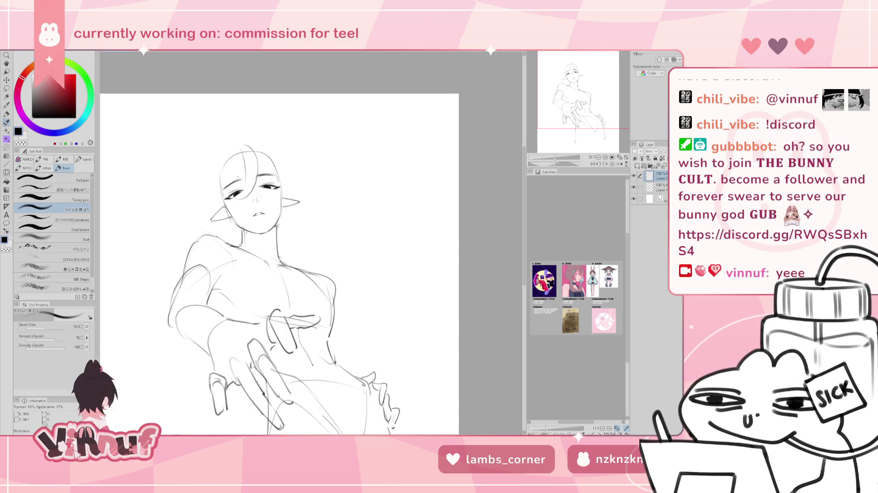
{"action": "left_click_drag", "start_coordinate": [244, 148], "coordinate": [246, 183]}
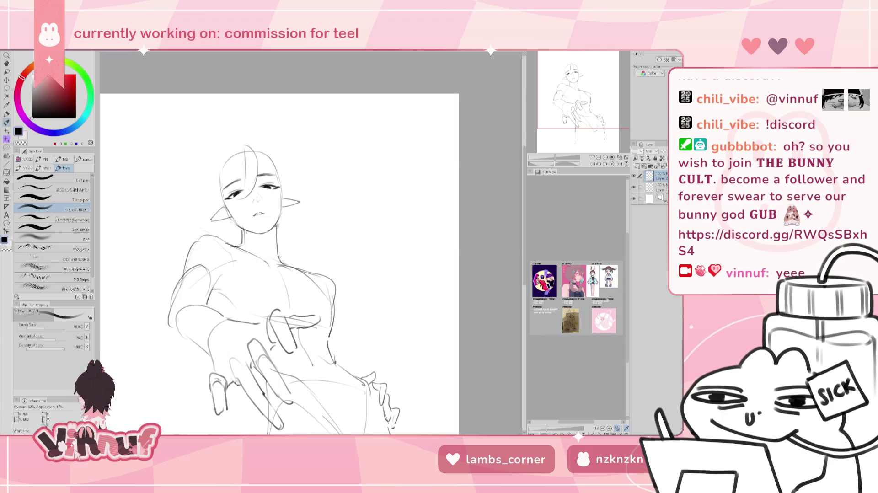
{"action": "key", "text": "h"}
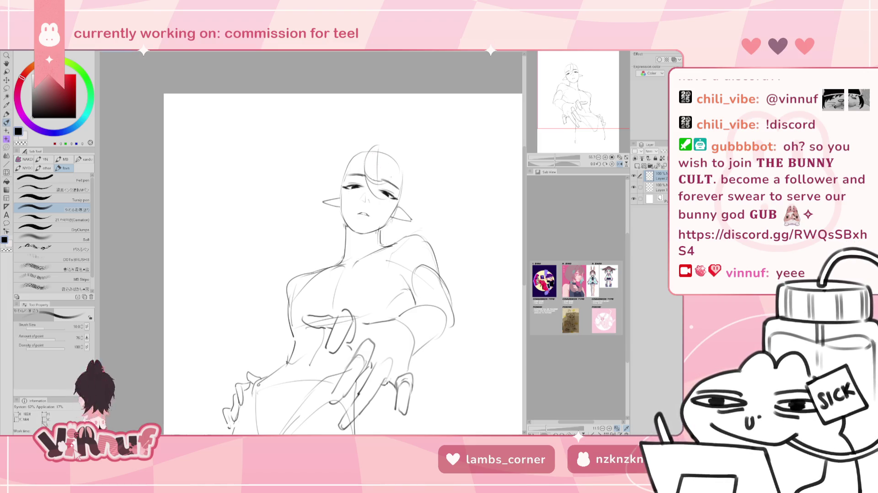
{"action": "left_click_drag", "start_coordinate": [374, 158], "coordinate": [390, 136]}
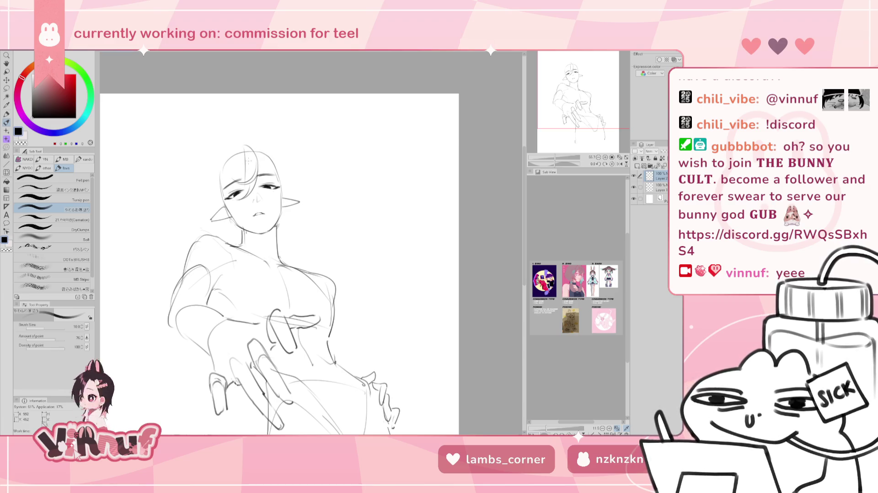
{"action": "key", "text": "l"}
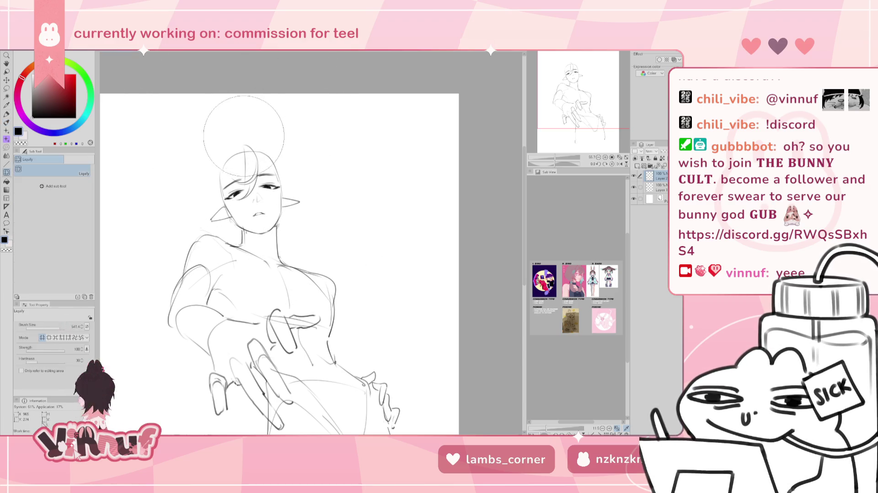
Add strands at the left edge of the hair
{"action": "key", "text": "bracketleft"}
{"action": "key", "text": "bracketleft"}
{"action": "key", "text": "bracketleft"}
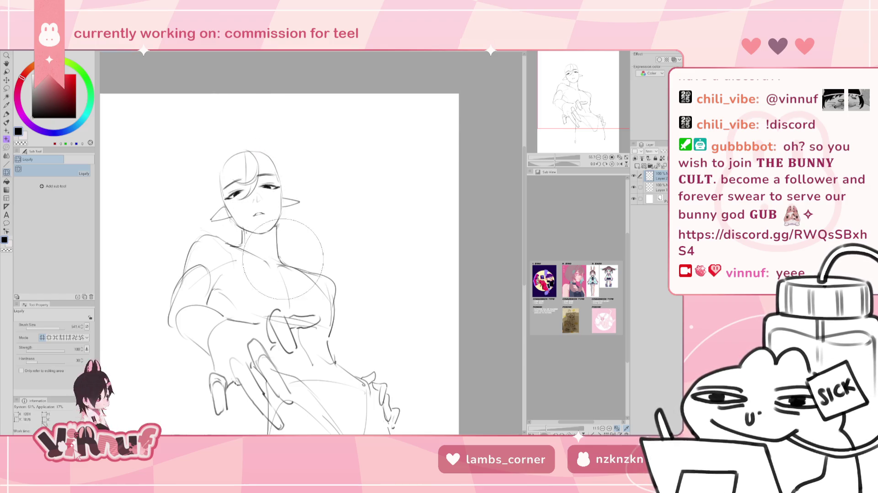
{"action": "key", "text": "p"}
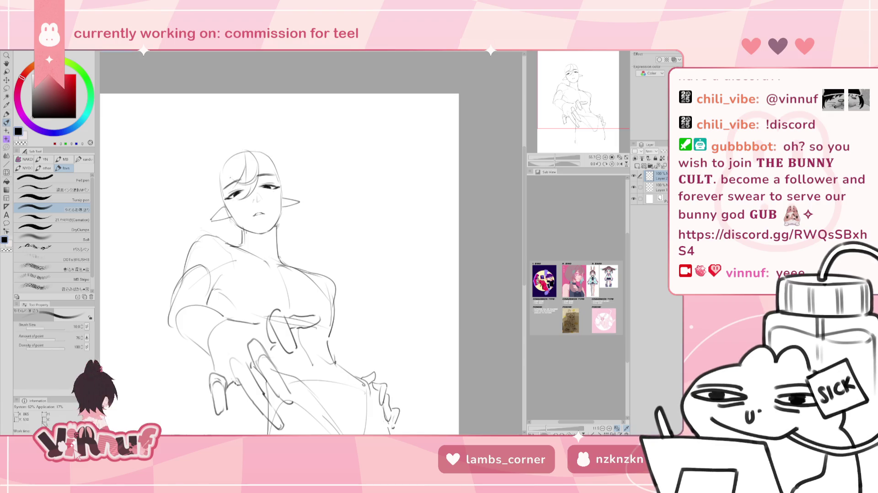
{"action": "left_click_drag", "start_coordinate": [220, 186], "coordinate": [208, 189]}
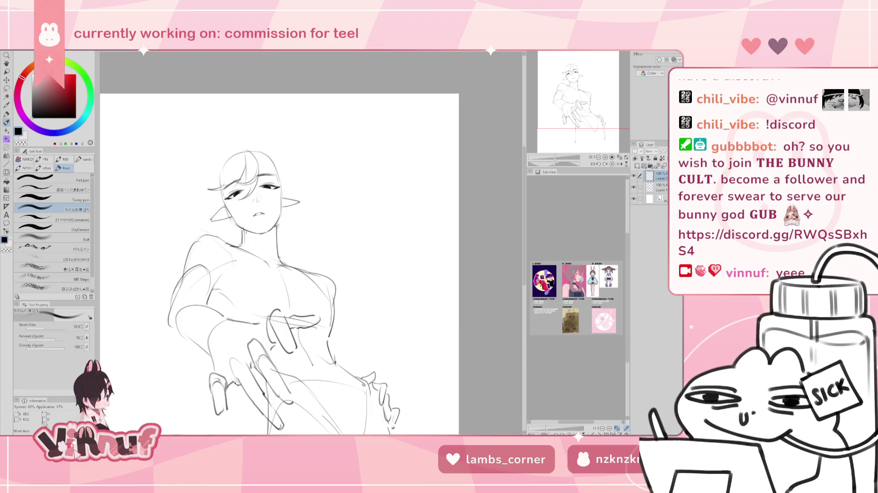
{"action": "key", "text": "ctrl+z"}
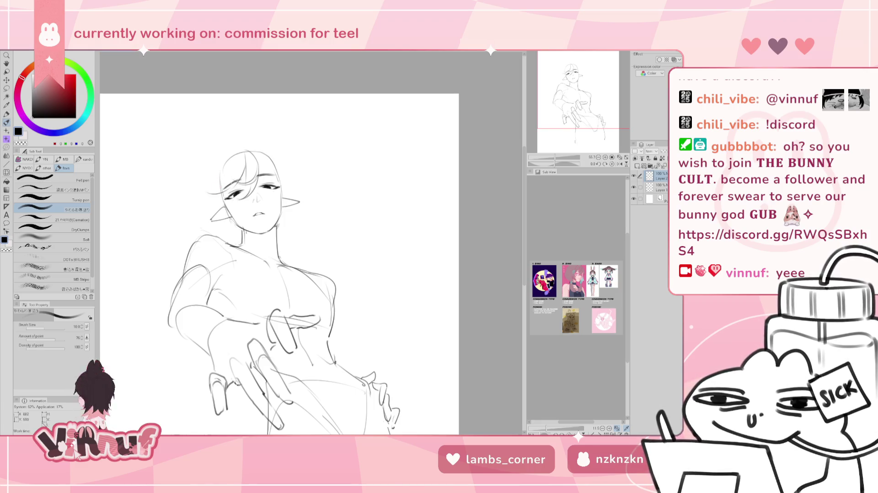
{"action": "left_click_drag", "start_coordinate": [224, 186], "coordinate": [211, 190]}
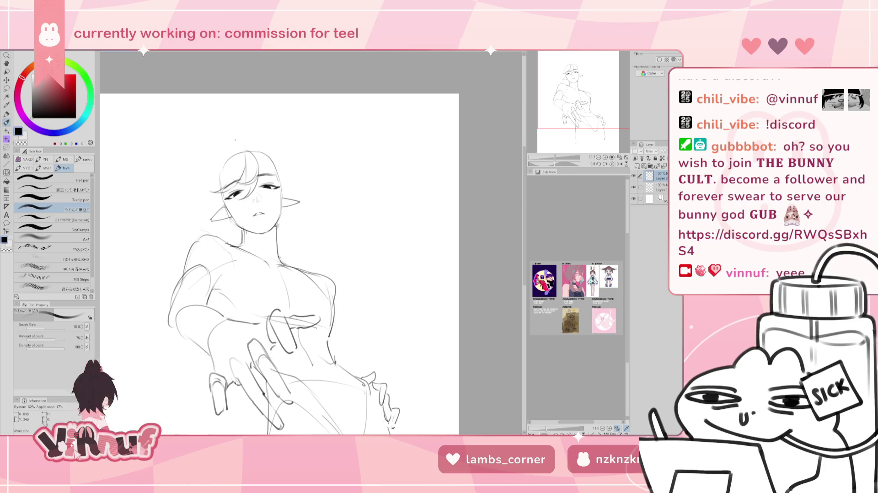
Sketch a loose bun curve above the head and a strand curving out to the left
{"action": "left_click_drag", "start_coordinate": [216, 161], "coordinate": [246, 137]}
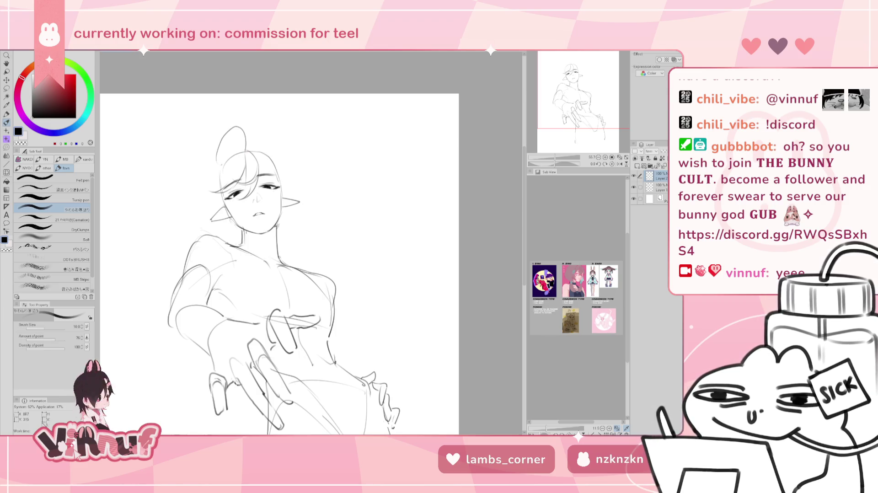
{"action": "key", "text": "ctrl+z"}
{"action": "left_click_drag", "start_coordinate": [207, 168], "coordinate": [241, 140]}
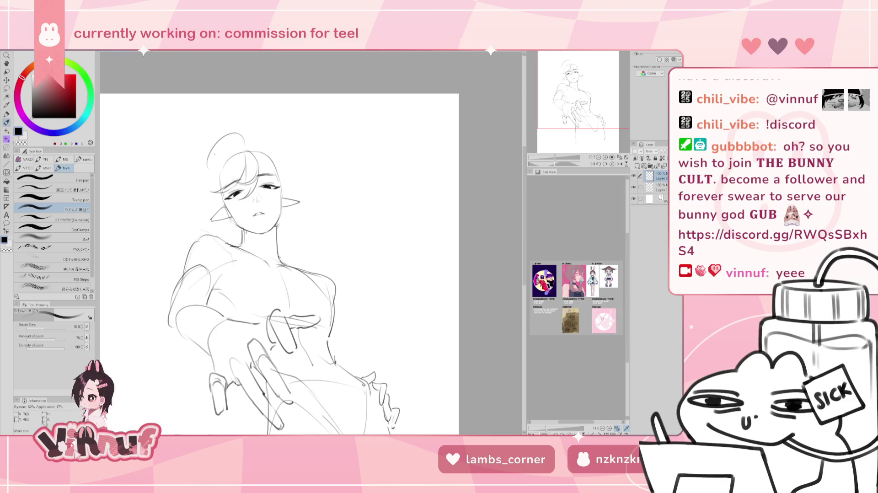
{"action": "key", "text": "ctrl+z"}
{"action": "key", "text": "ctrl+z"}
{"action": "mouse_move", "coordinate": [210, 169]}
{"action": "left_mouse_down"}
{"action": "mouse_move", "coordinate": [219, 150]}
{"action": "mouse_move", "coordinate": [244, 138]}
{"action": "mouse_move", "coordinate": [229, 147]}
{"action": "left_mouse_up"}
{"action": "key", "text": "ctrl+z"}
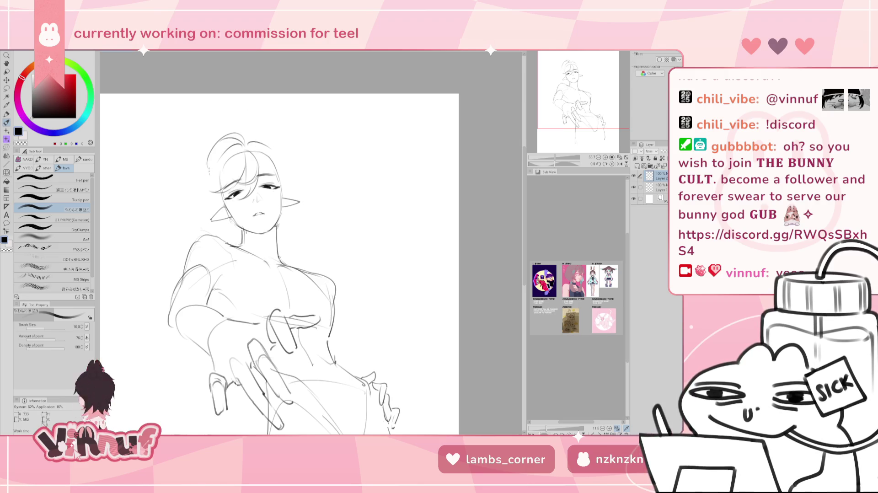
{"action": "left_click_drag", "start_coordinate": [217, 173], "coordinate": [183, 187]}
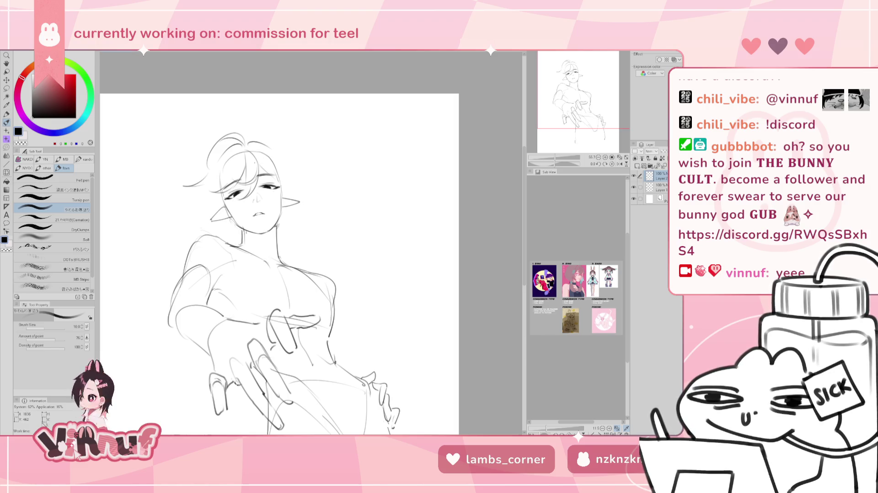
Lasso the bun and the top of the hair
{"action": "key", "text": "m"}
{"action": "mouse_move", "coordinate": [196, 196]}
{"action": "left_mouse_down"}
{"action": "mouse_move", "coordinate": [295, 152]}
{"action": "mouse_move", "coordinate": [271, 146]}
{"action": "left_mouse_up"}
{"action": "key", "text": "k"}
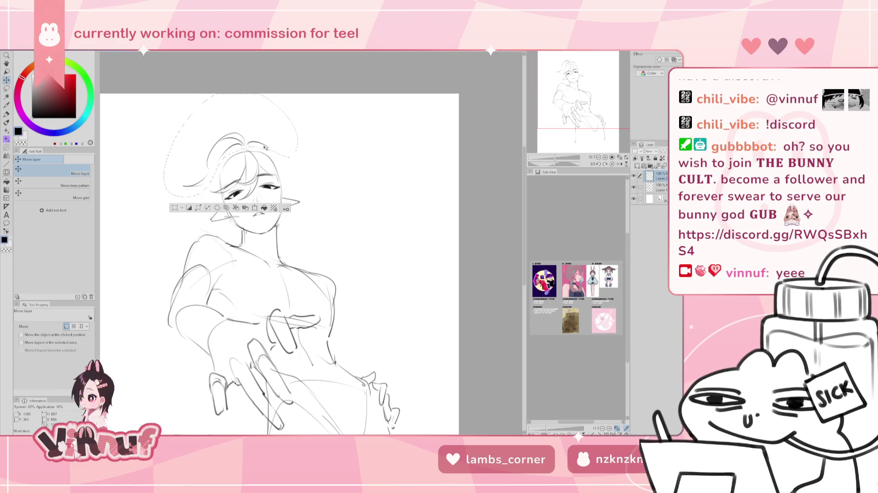
Deselect and shift the hair strokes slightly upward into place
{"action": "key", "text": "ctrl+d"}
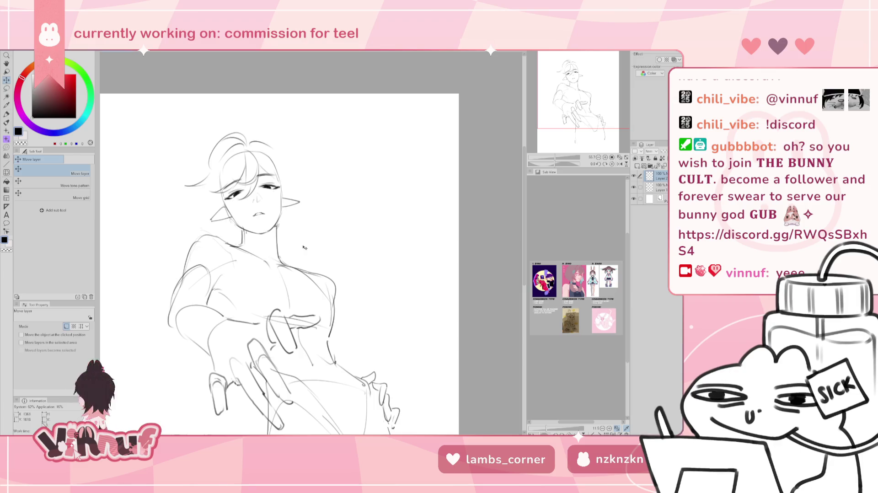
{"action": "key", "text": "p"}
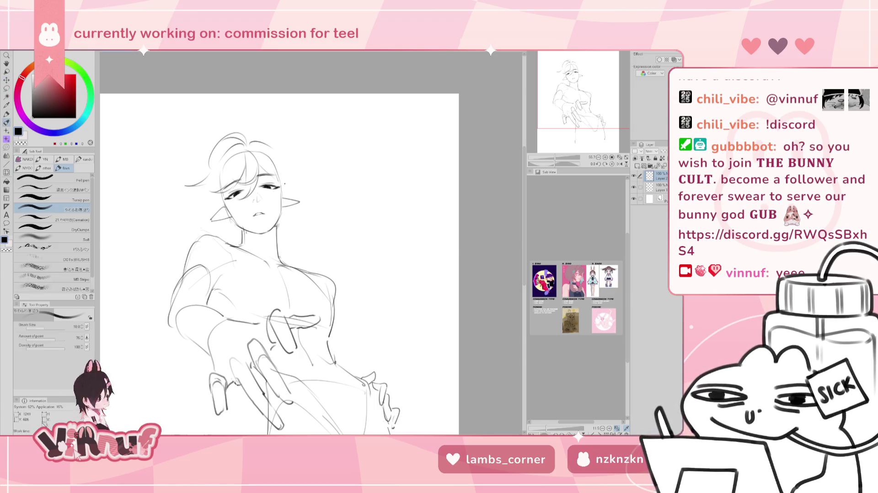
{"action": "key", "text": "v"}
{"action": "left_click_drag", "start_coordinate": [288, 186], "coordinate": [284, 171]}
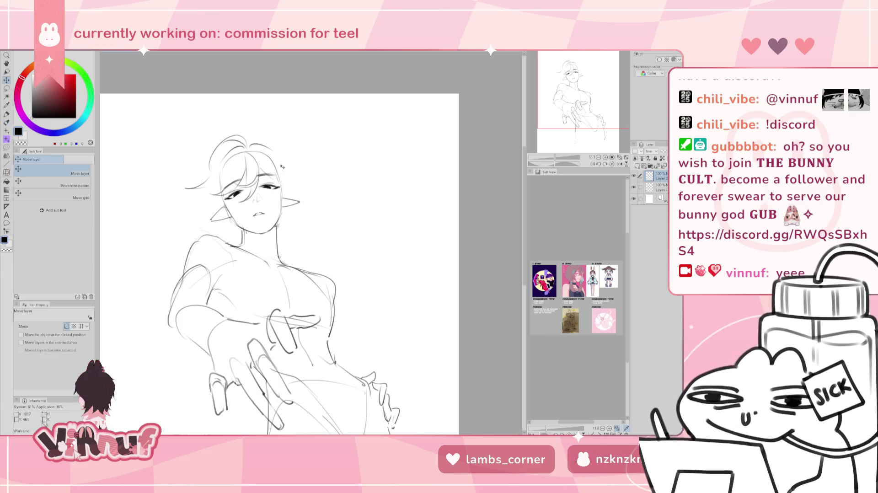
{"action": "key", "text": "p"}
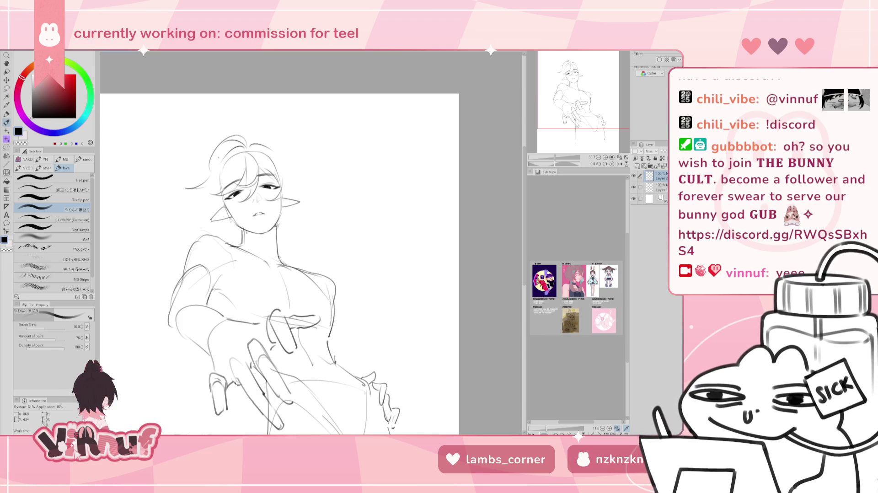
Add short strands at the left of the hair, discarding one beside the face
{"action": "mouse_move", "coordinate": [213, 150]}
{"action": "left_mouse_down"}
{"action": "mouse_move", "coordinate": [209, 158]}
{"action": "mouse_move", "coordinate": [231, 153]}
{"action": "left_mouse_up"}
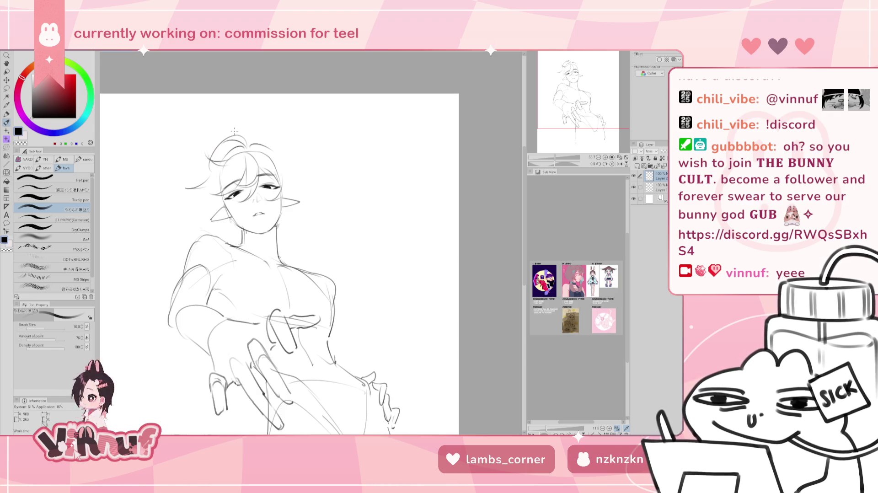
{"action": "mouse_move", "coordinate": [208, 193]}
{"action": "left_mouse_down"}
{"action": "mouse_move", "coordinate": [199, 224]}
{"action": "mouse_move", "coordinate": [194, 217]}
{"action": "left_mouse_up"}
{"action": "key", "text": "ctrl+z"}
{"action": "key", "text": "ctrl+z"}
{"action": "key", "text": "ctrl+z"}
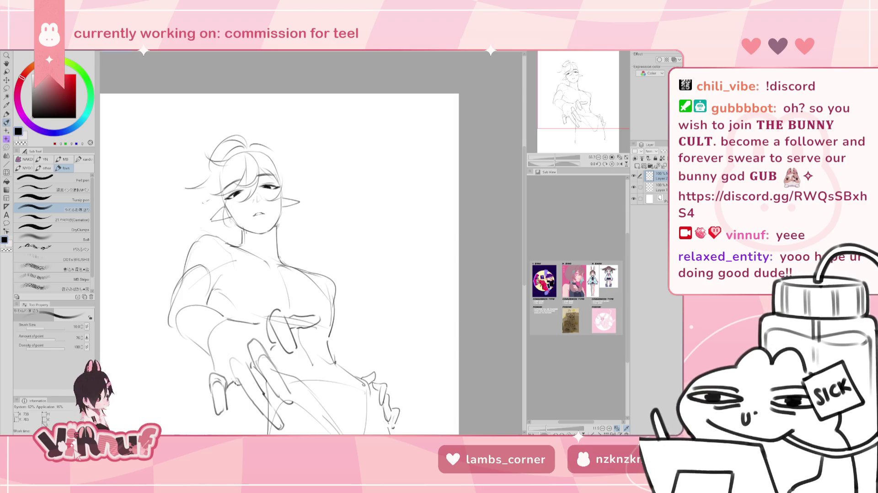
Sketch short strands at the left of the head and neck, then erase them by the left ear
{"action": "left_click_drag", "start_coordinate": [212, 203], "coordinate": [195, 201]}
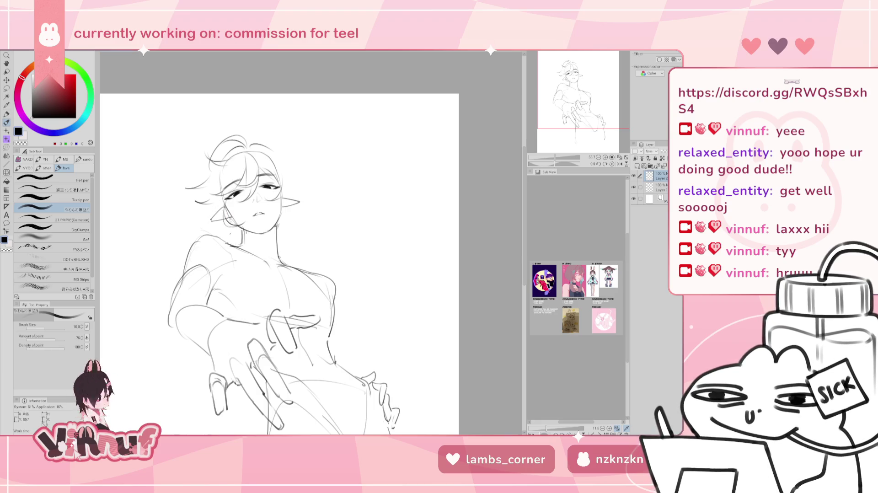
{"action": "left_click_drag", "start_coordinate": [234, 227], "coordinate": [248, 249]}
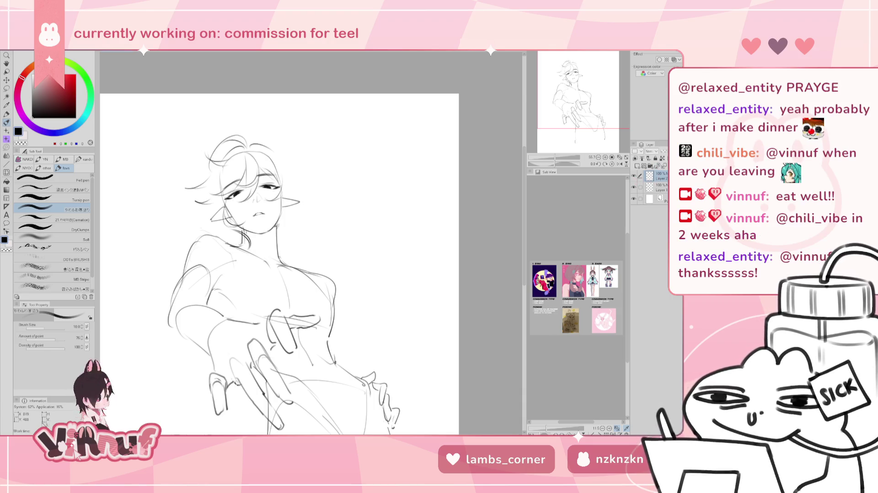
{"action": "left_click_drag", "start_coordinate": [593, 54], "coordinate": [593, 56]}
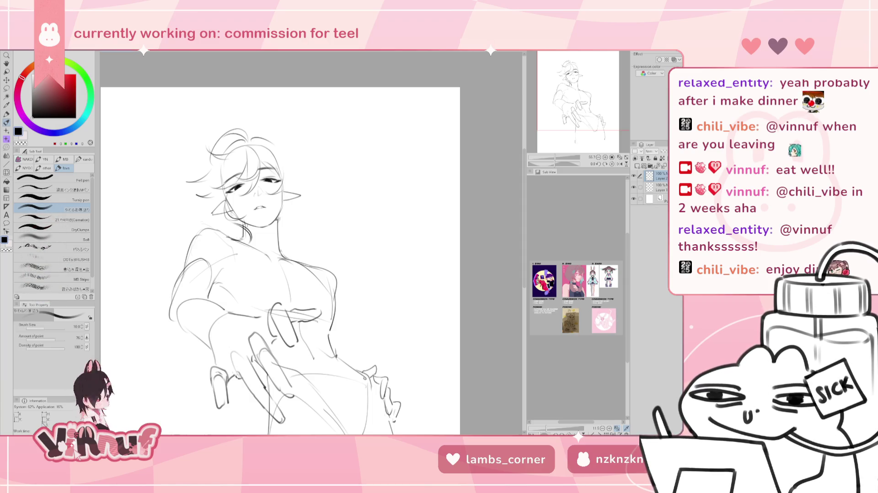
{"action": "mouse_move", "coordinate": [249, 238]}
{"action": "left_mouse_down"}
{"action": "mouse_move", "coordinate": [238, 214]}
{"action": "mouse_move", "coordinate": [201, 191]}
{"action": "left_mouse_up"}
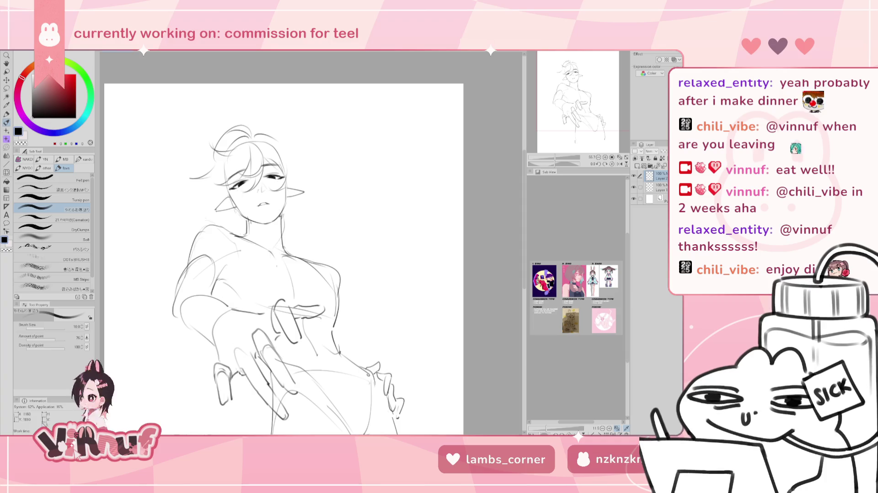
Try chest and collar lines, undoing them along with the short strand near the left ear
{"action": "left_click_drag", "start_coordinate": [266, 277], "coordinate": [276, 251]}
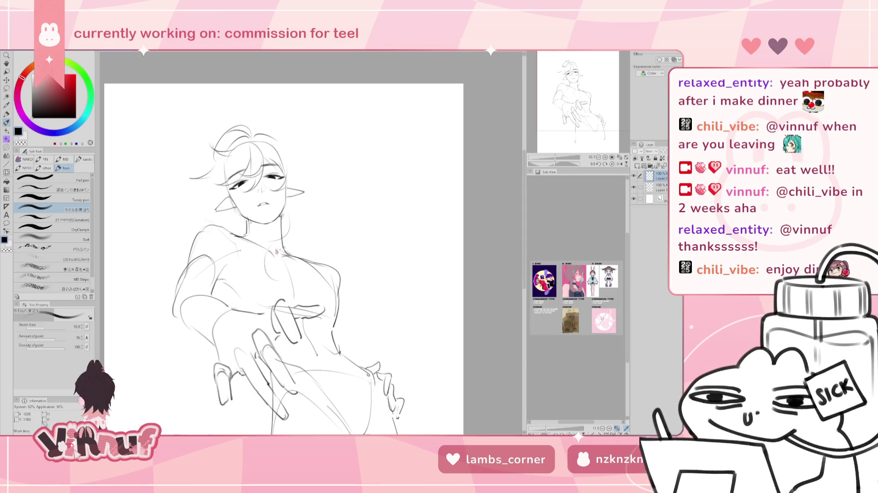
{"action": "key", "text": "ctrl+z"}
{"action": "mouse_move", "coordinate": [283, 206]}
{"action": "left_mouse_down"}
{"action": "mouse_move", "coordinate": [289, 254]}
{"action": "mouse_move", "coordinate": [257, 280]}
{"action": "mouse_move", "coordinate": [283, 258]}
{"action": "left_mouse_up"}
{"action": "key", "text": "ctrl+z"}
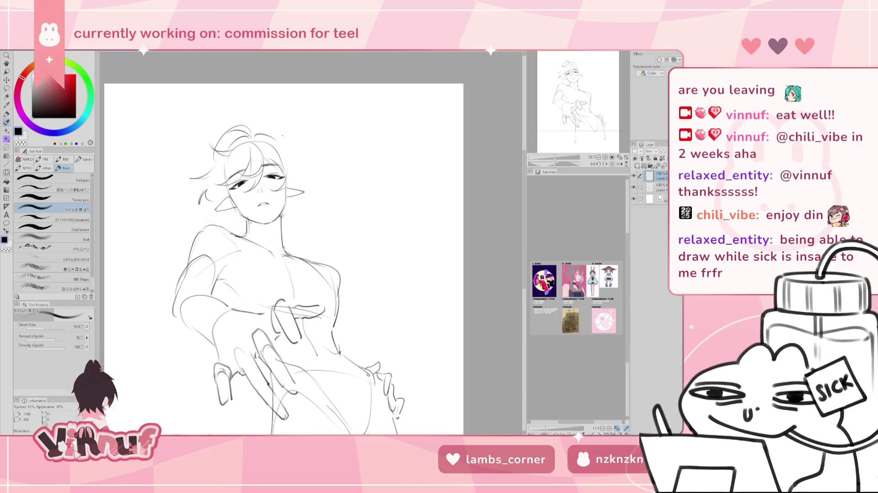
{"action": "key", "text": "ctrl+z"}
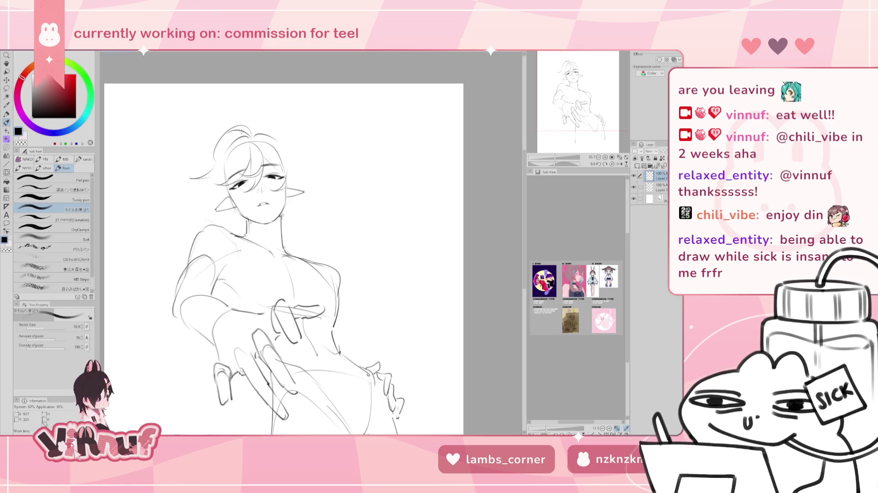
Draw a curved strand beside the right ear and extend the top-right hair outward
{"action": "key", "text": "e"}
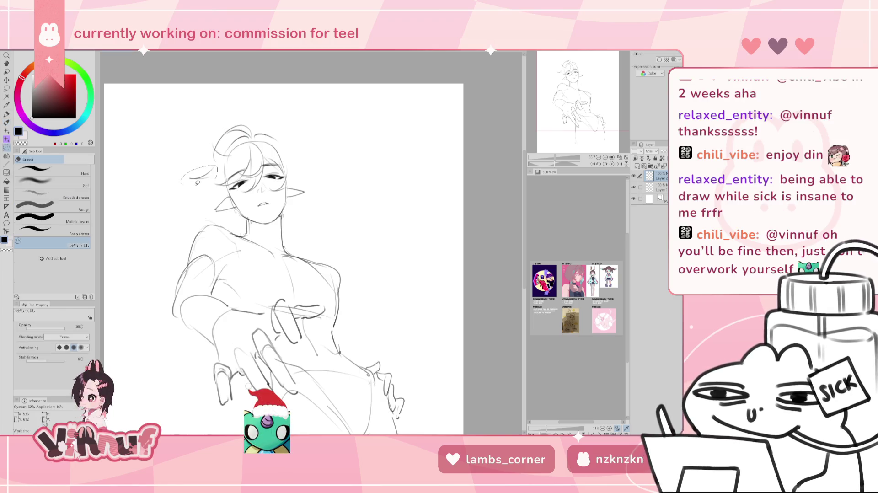
{"action": "key", "text": "p"}
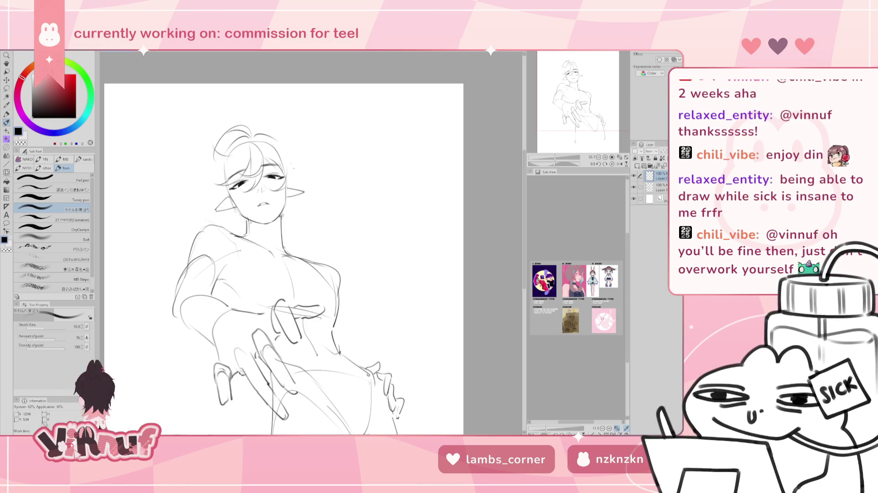
{"action": "left_click_drag", "start_coordinate": [300, 167], "coordinate": [303, 189]}
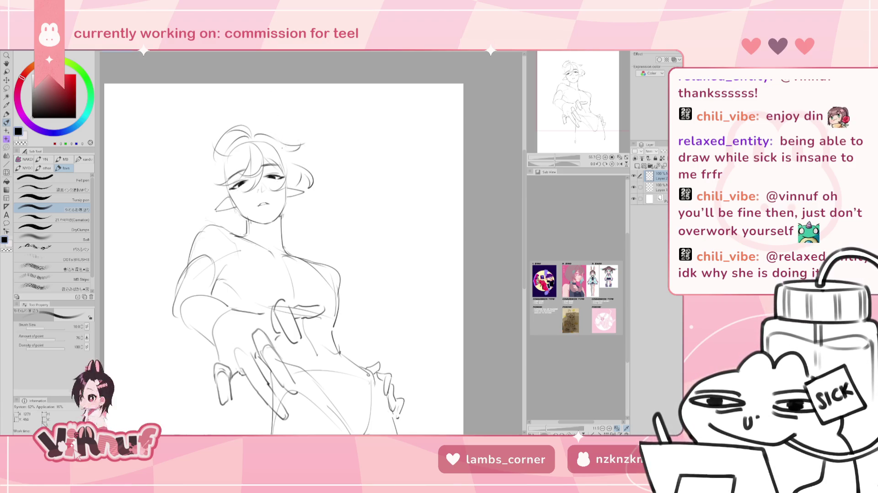
{"action": "left_click_drag", "start_coordinate": [288, 147], "coordinate": [311, 138]}
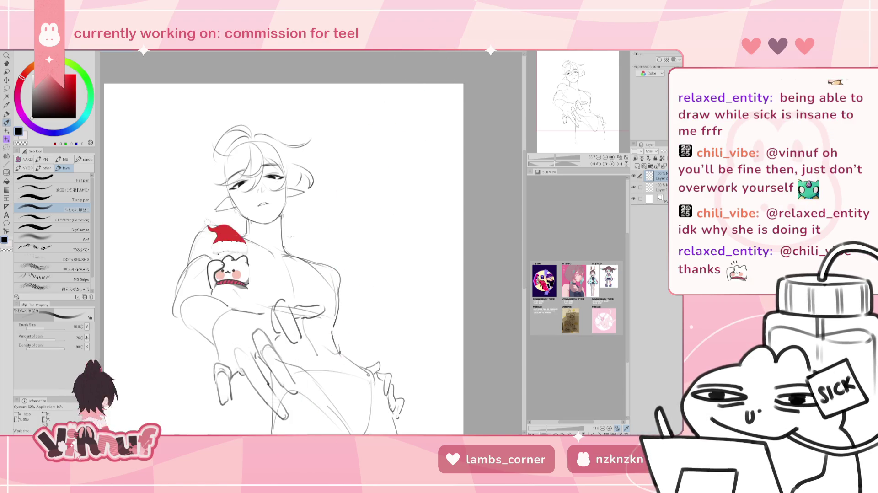
Redraw the right neck line curving onto the collar over several undo attempts
{"action": "left_click_drag", "start_coordinate": [288, 207], "coordinate": [286, 247]}
{"action": "key", "text": "ctrl+z"}
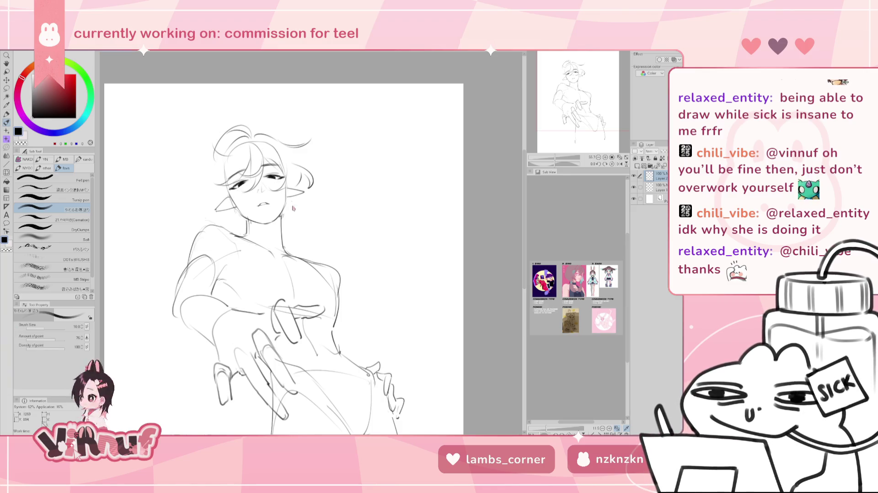
{"action": "mouse_move", "coordinate": [283, 208]}
{"action": "left_mouse_down"}
{"action": "mouse_move", "coordinate": [313, 251]}
{"action": "mouse_move", "coordinate": [297, 253]}
{"action": "left_mouse_up"}
{"action": "key", "text": "ctrl+z"}
{"action": "key", "text": "ctrl+z"}
{"action": "key", "text": "ctrl+z"}
{"action": "key", "text": "ctrl+z"}
{"action": "left_click_drag", "start_coordinate": [284, 208], "coordinate": [309, 253]}
{"action": "key", "text": "ctrl+z"}
{"action": "key", "text": "ctrl+z"}
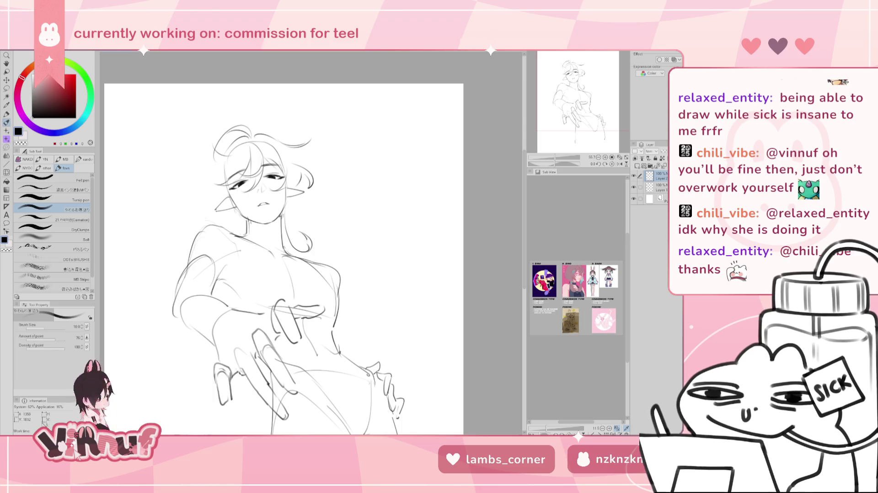
{"action": "key", "text": "ctrl+z"}
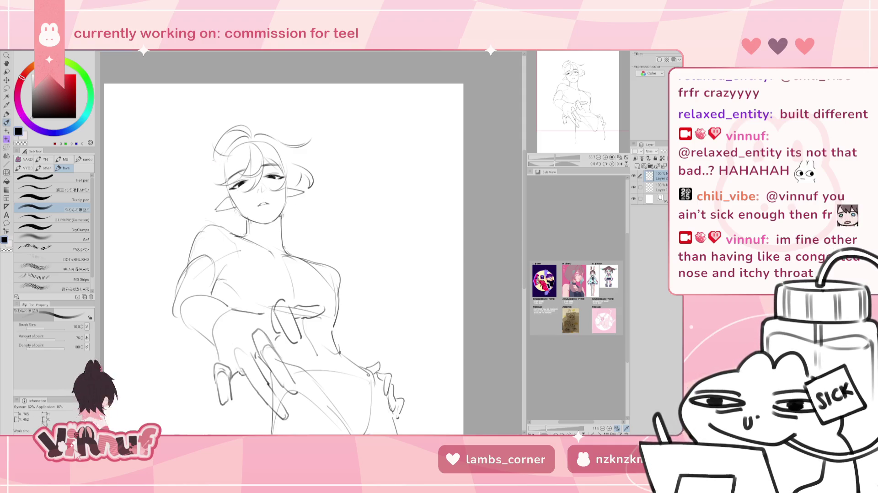
Undo the curved and short hair strokes left of the head, briefly comparing an earlier version
{"action": "mouse_move", "coordinate": [205, 167]}
{"action": "left_mouse_down"}
{"action": "mouse_move", "coordinate": [193, 185]}
{"action": "mouse_move", "coordinate": [205, 200]}
{"action": "mouse_move", "coordinate": [200, 212]}
{"action": "mouse_move", "coordinate": [189, 188]}
{"action": "mouse_move", "coordinate": [204, 209]}
{"action": "left_mouse_up"}
{"action": "key", "text": "ctrl+z"}
{"action": "key", "text": "ctrl+z"}
{"action": "key", "text": "ctrl+z"}
{"action": "key", "text": "ctrl+z"}
{"action": "key", "text": "ctrl+z"}
{"action": "key", "text": "ctrl+z"}
{"action": "key", "text": "ctrl+z"}
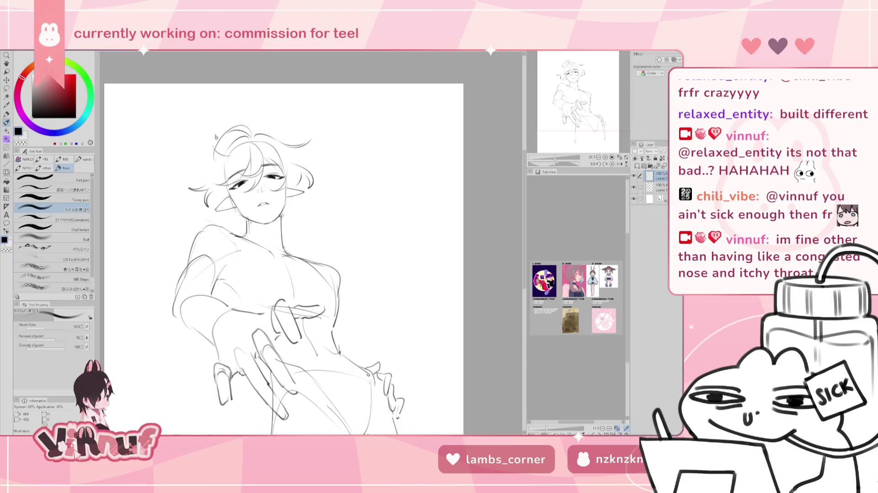
{"action": "key", "text": "ctrl+z"}
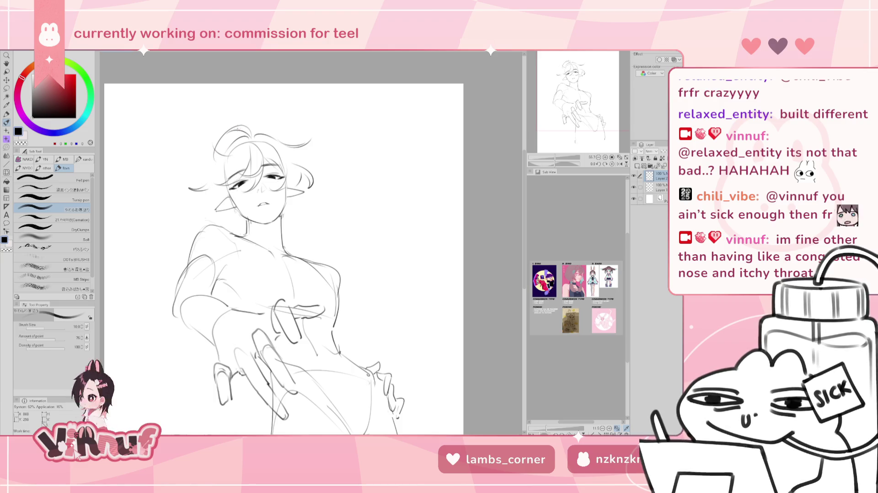
{"action": "key", "text": "ctrl+z"}
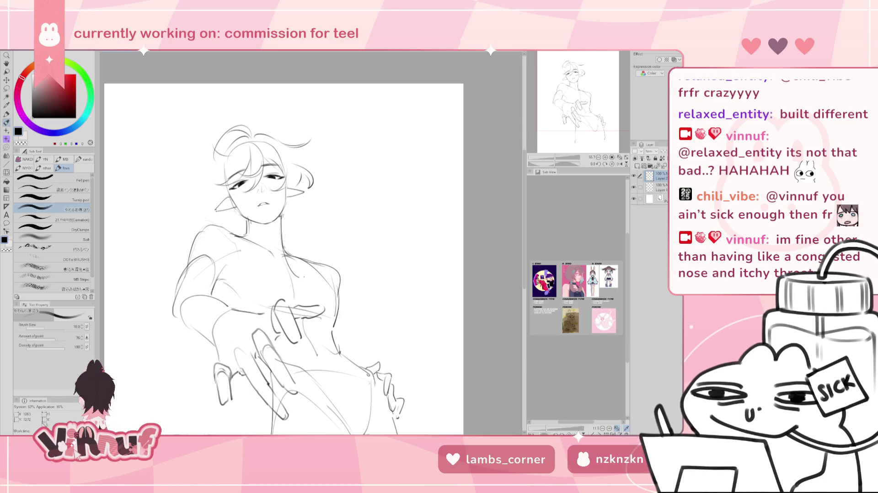
{"action": "key", "text": "ctrl+z"}
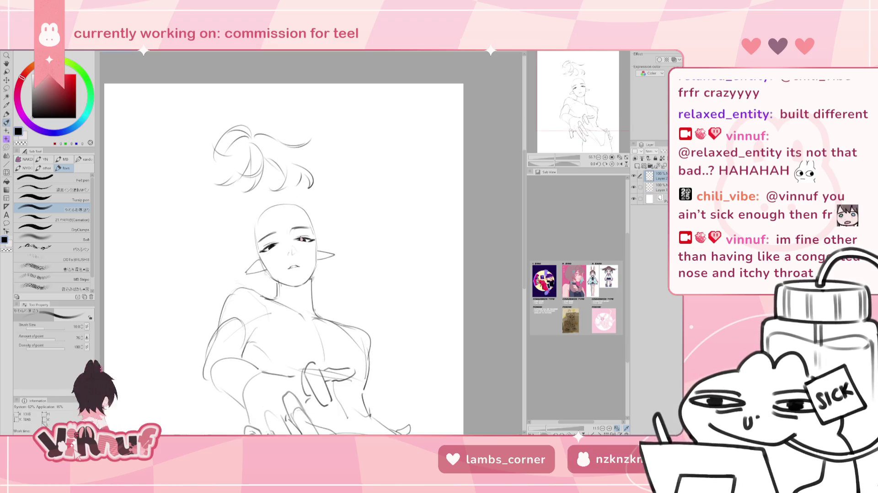
{"action": "key", "text": "ctrl+y"}
Redraw the stroke curving down the chest slightly higher
{"action": "left_click_drag", "start_coordinate": [286, 252], "coordinate": [322, 306]}
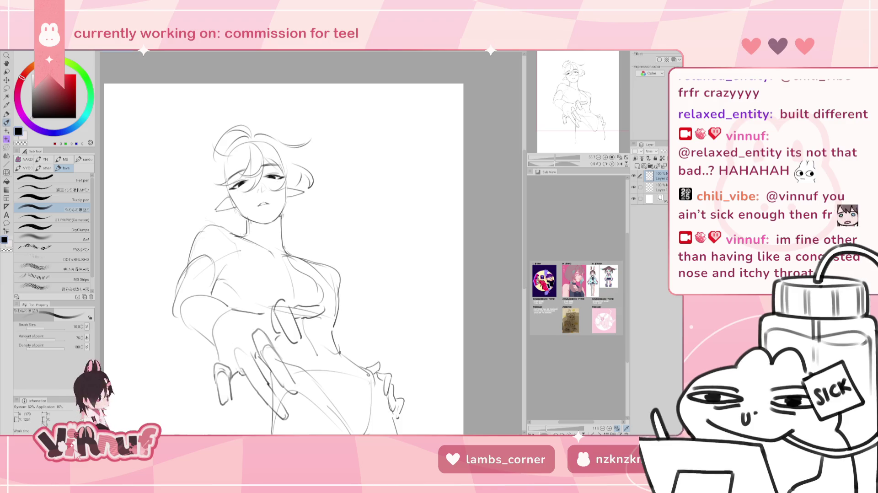
{"action": "key", "text": "ctrl+z"}
{"action": "left_click_drag", "start_coordinate": [288, 249], "coordinate": [315, 274]}
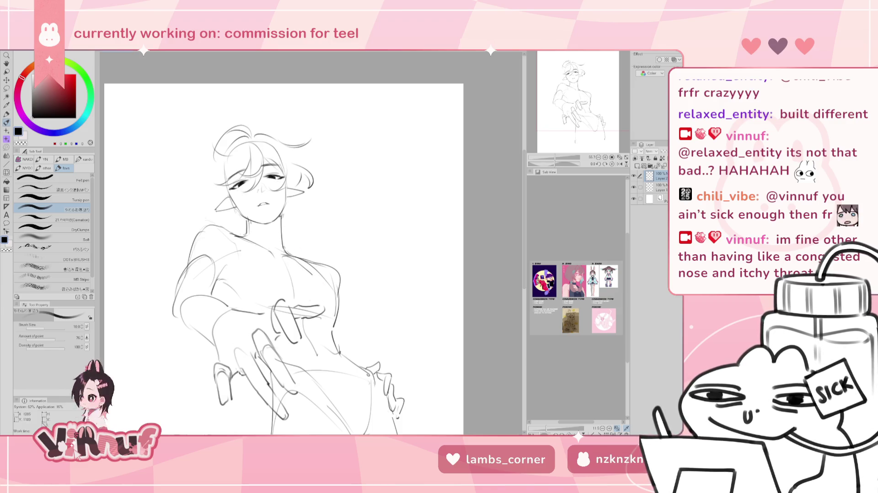
{"action": "key", "text": "ctrl+z"}
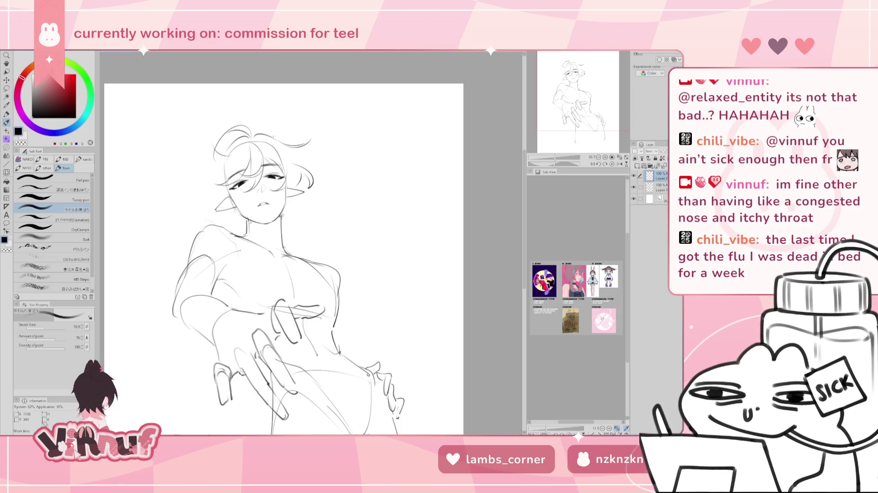
Try a darker hair strand beside the face, remove it, and mirror the canvas to check
{"action": "left_click_drag", "start_coordinate": [267, 129], "coordinate": [259, 156]}
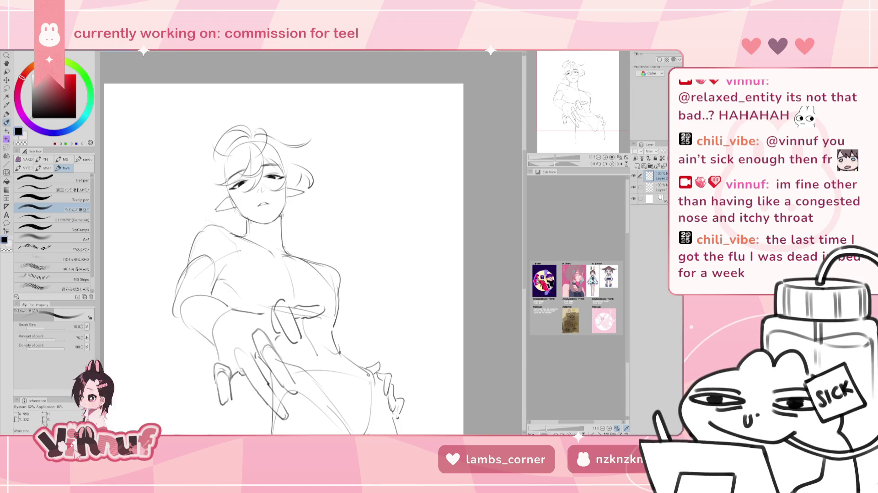
{"action": "key", "text": "ctrl+z"}
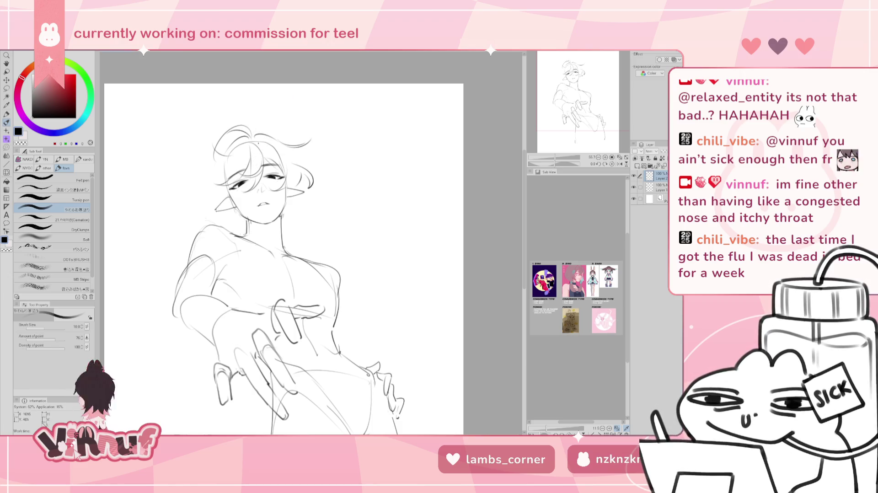
{"action": "left_click_drag", "start_coordinate": [267, 133], "coordinate": [253, 160]}
{"action": "key", "text": "ctrl+z"}
{"action": "key", "text": "ctrl+z"}
{"action": "key", "text": "ctrl+z"}
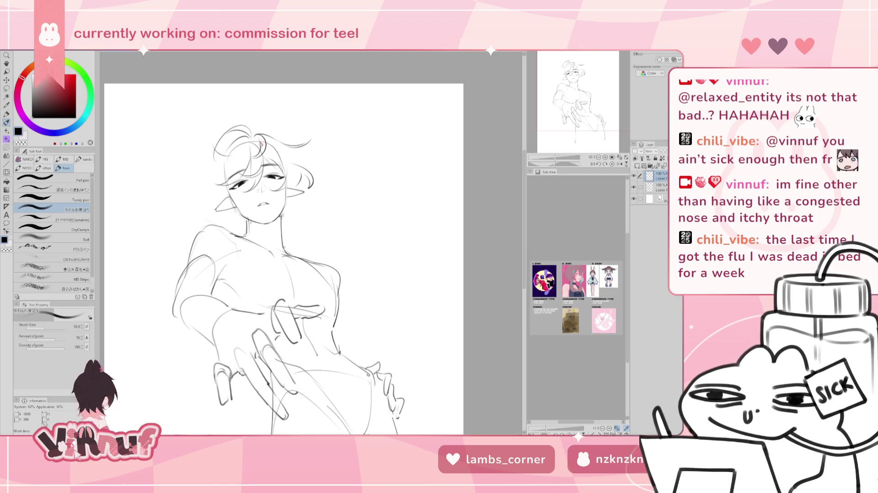
{"action": "key", "text": "ctrl+z"}
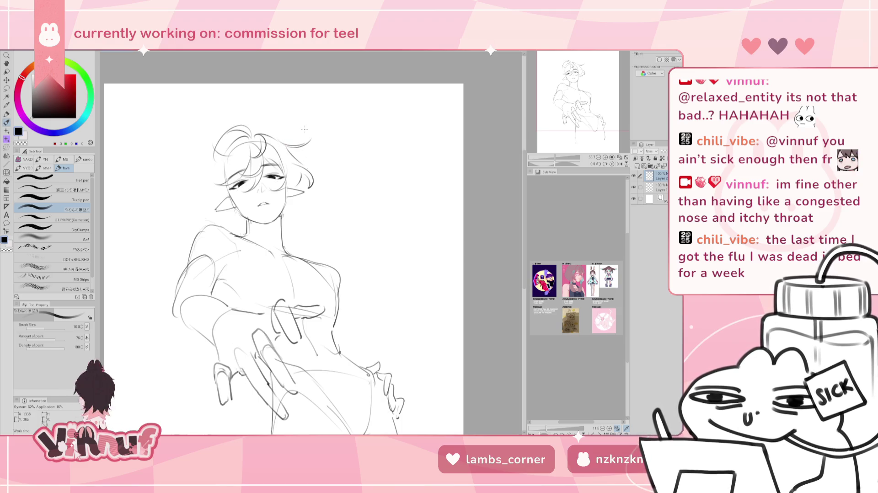
{"action": "key", "text": "h"}
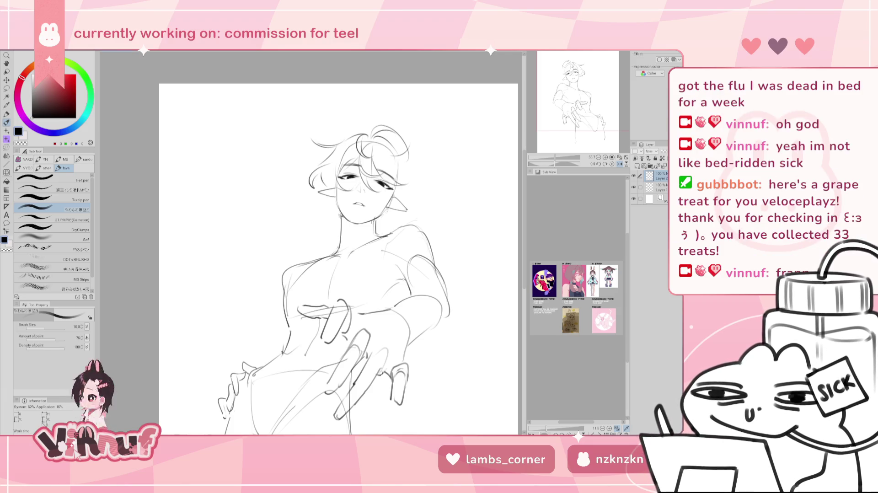
Flip the view back and try hair strands over the face near the ear, then remove them
{"action": "left_click_drag", "start_coordinate": [341, 259], "coordinate": [346, 257]}
{"action": "key", "text": "h"}
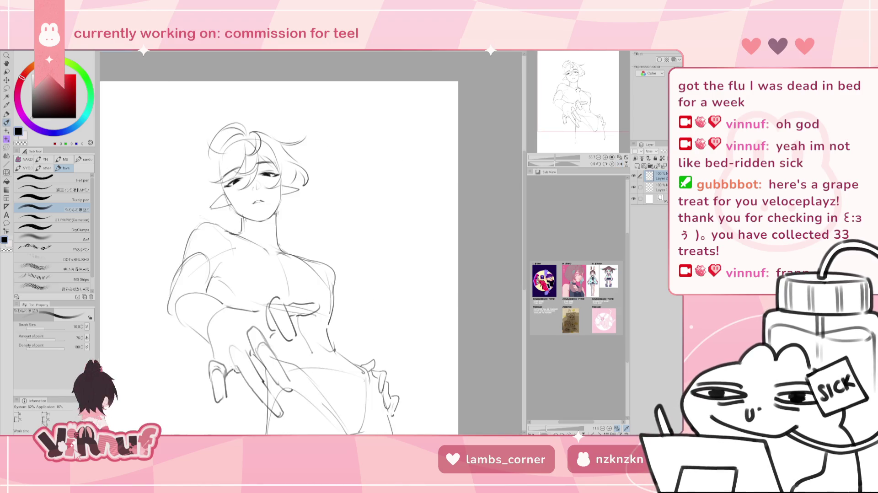
{"action": "key", "text": "e"}
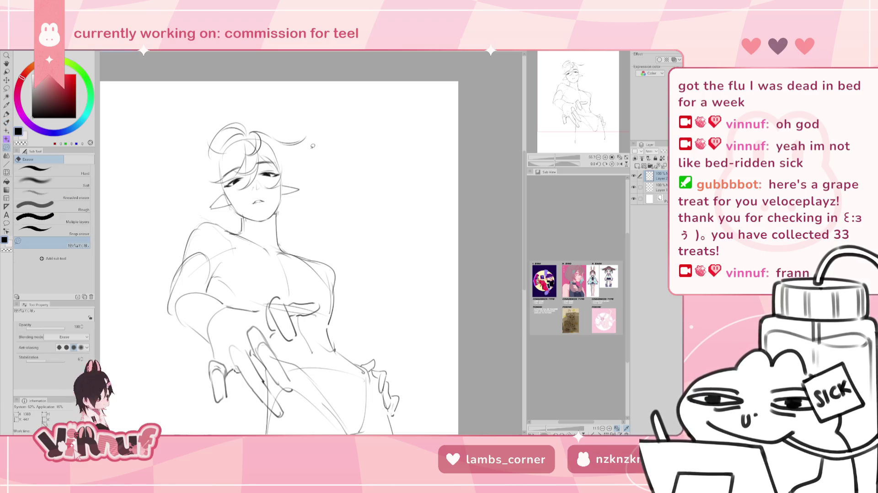
{"action": "key", "text": "p"}
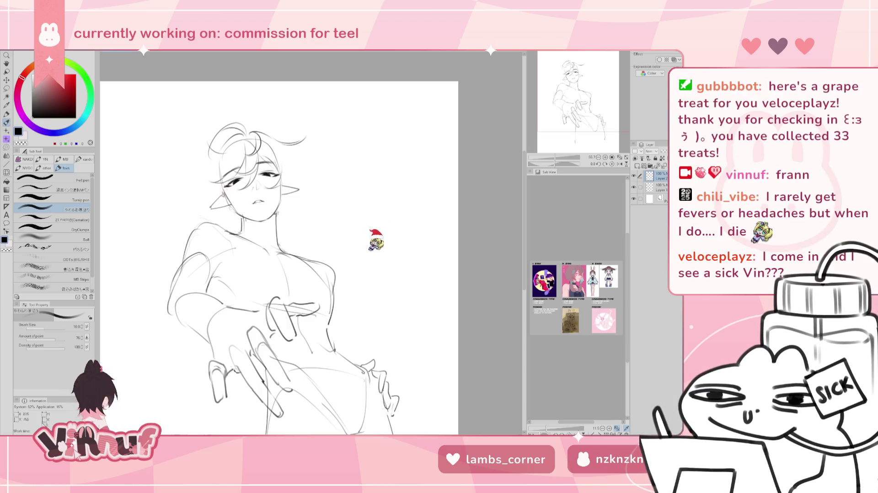
{"action": "left_click_drag", "start_coordinate": [225, 193], "coordinate": [220, 223]}
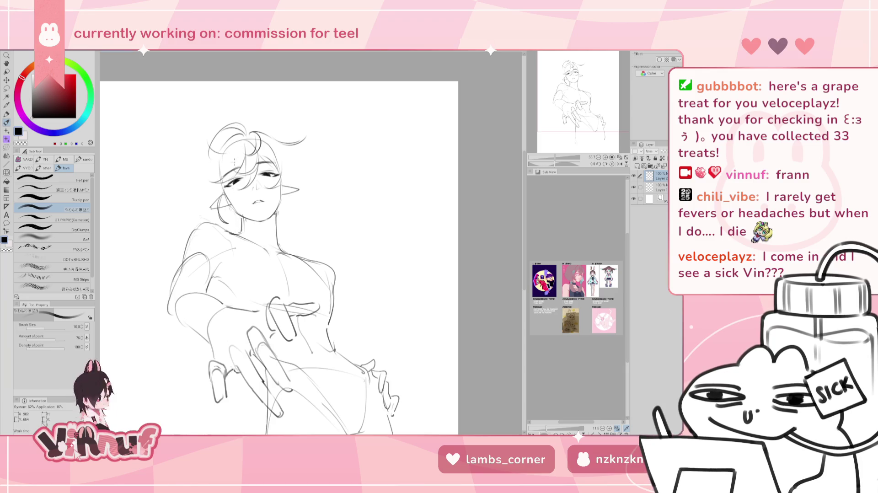
{"action": "key", "text": "ctrl+z"}
{"action": "key", "text": "ctrl+y"}
{"action": "left_click_drag", "start_coordinate": [227, 189], "coordinate": [220, 218]}
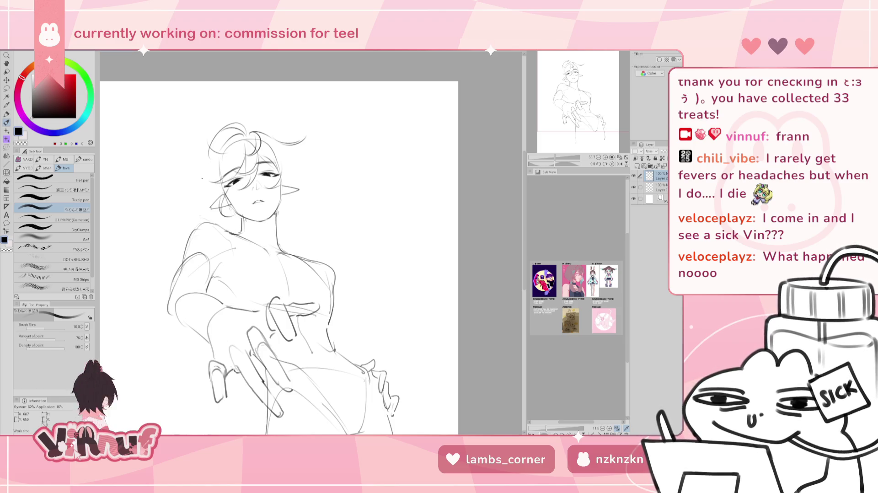
{"action": "key", "text": "ctrl+z"}
{"action": "key", "text": "ctrl+z"}
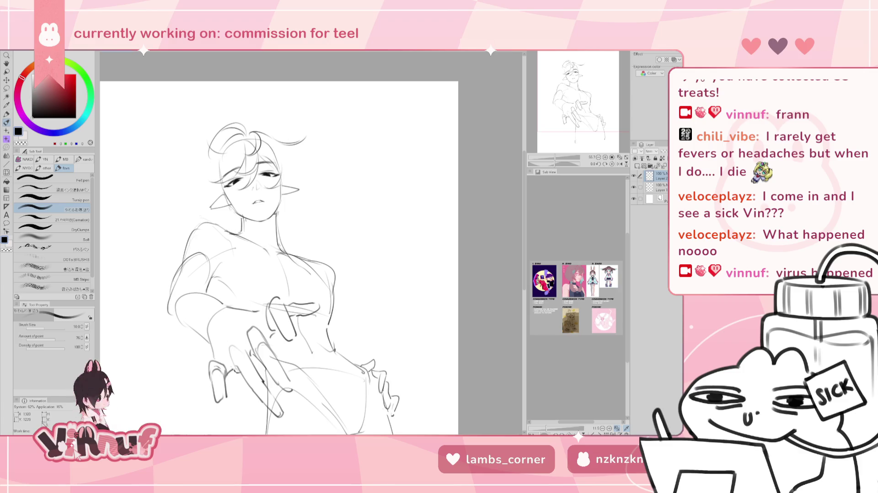
Add a short chest-contour stroke and, in mirrored view, draw hair strands beside the neck
{"action": "left_click_drag", "start_coordinate": [311, 269], "coordinate": [319, 296]}
{"action": "key", "text": "h"}
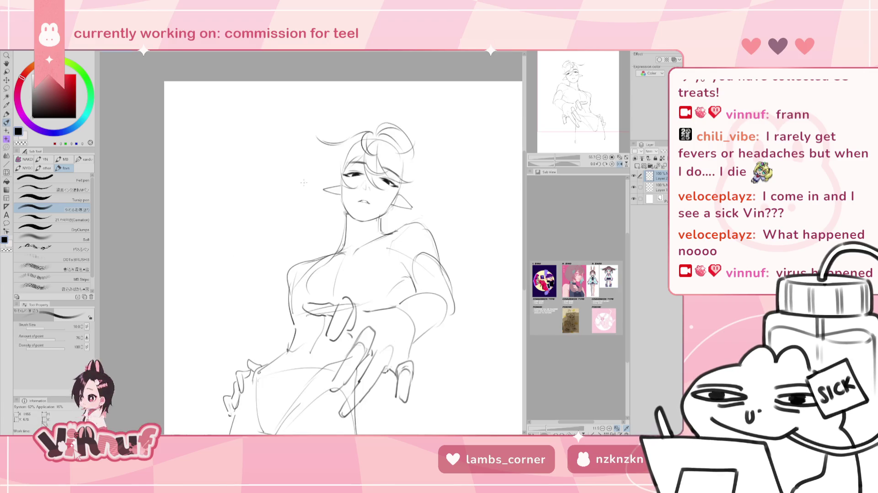
{"action": "left_click_drag", "start_coordinate": [340, 215], "coordinate": [310, 252]}
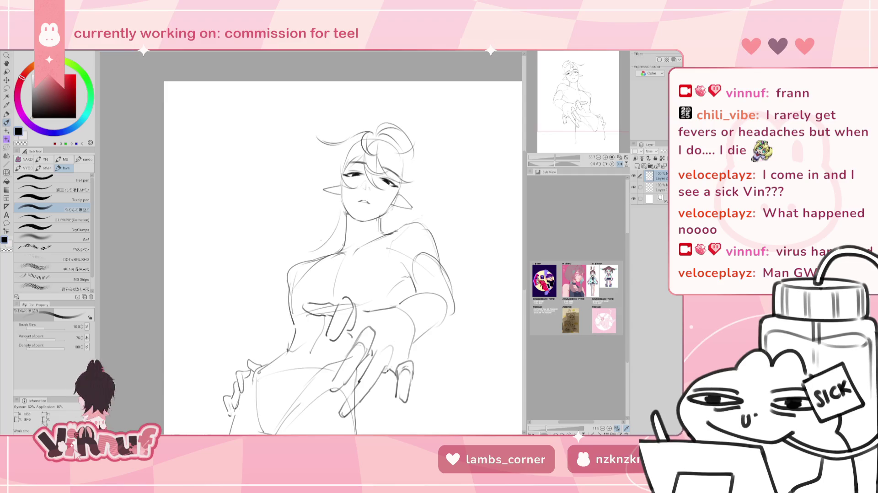
{"action": "key", "text": "ctrl+z"}
{"action": "mouse_move", "coordinate": [347, 214]}
{"action": "left_mouse_down"}
{"action": "mouse_move", "coordinate": [327, 279]}
{"action": "mouse_move", "coordinate": [323, 257]}
{"action": "mouse_move", "coordinate": [317, 270]}
{"action": "left_mouse_up"}
{"action": "key", "text": "ctrl+z"}
{"action": "key", "text": "ctrl+z"}
{"action": "key", "text": "ctrl+z"}
{"action": "left_click_drag", "start_coordinate": [337, 240], "coordinate": [322, 271]}
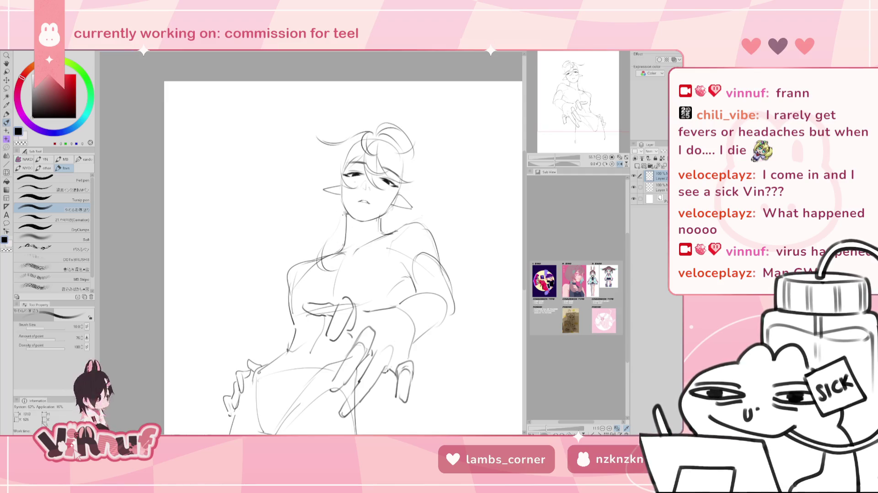
{"action": "left_click_drag", "start_coordinate": [343, 206], "coordinate": [337, 232]}
Draw a long hair strand down the neck and retouch the right chest curve
{"action": "key", "text": "ctrl+z"}
{"action": "key", "text": "h"}
{"action": "left_click_drag", "start_coordinate": [291, 199], "coordinate": [283, 241]}
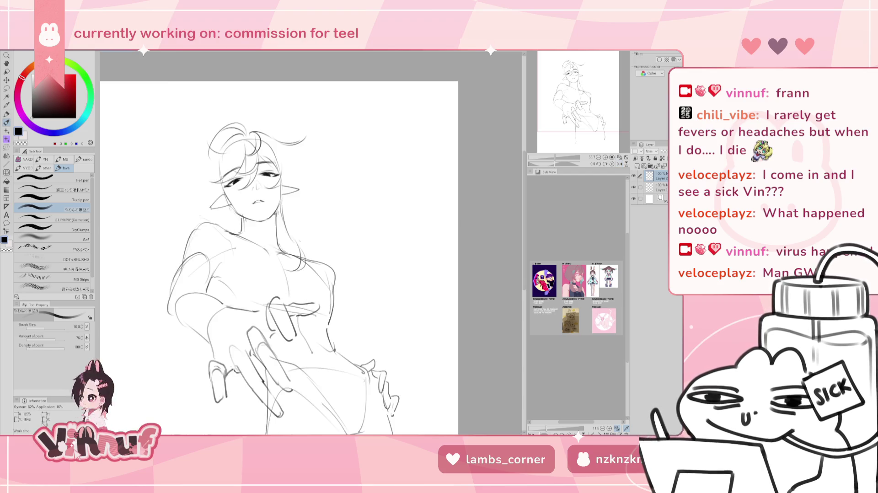
{"action": "left_click_drag", "start_coordinate": [288, 200], "coordinate": [283, 235]}
{"action": "key", "text": "ctrl+z"}
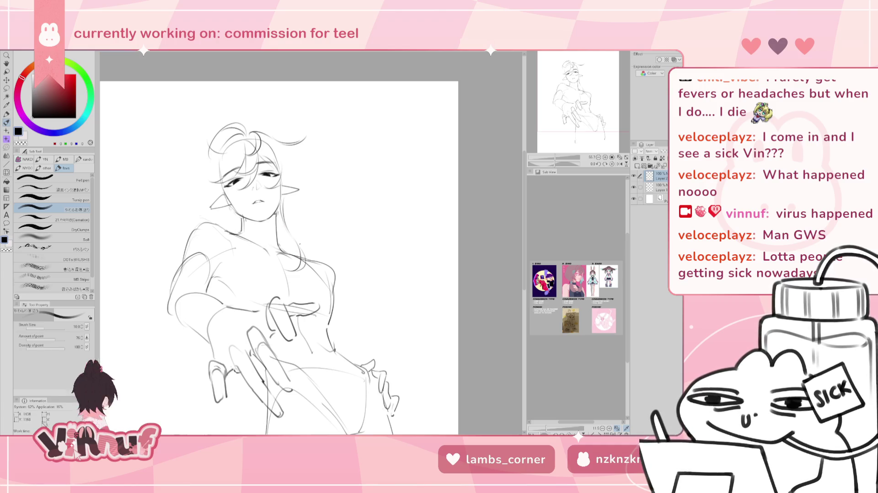
{"action": "left_click_drag", "start_coordinate": [305, 251], "coordinate": [326, 295]}
{"action": "key", "text": "ctrl+z"}
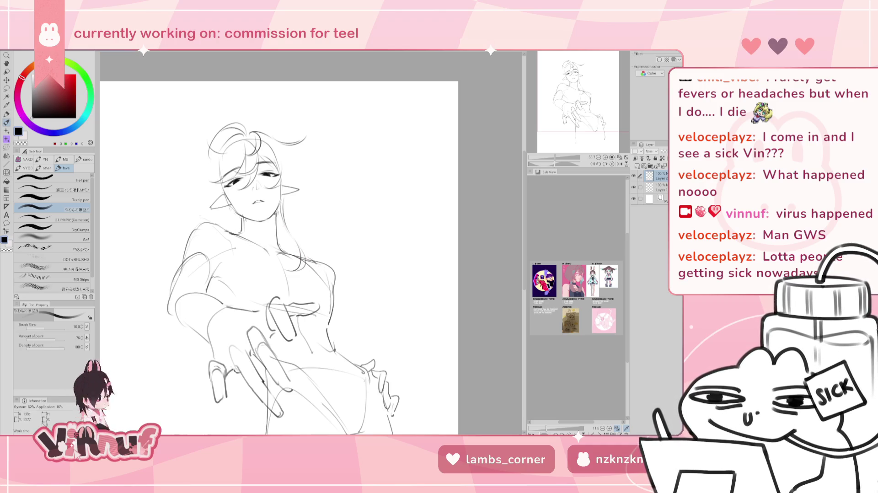
{"action": "left_click_drag", "start_coordinate": [320, 265], "coordinate": [326, 293]}
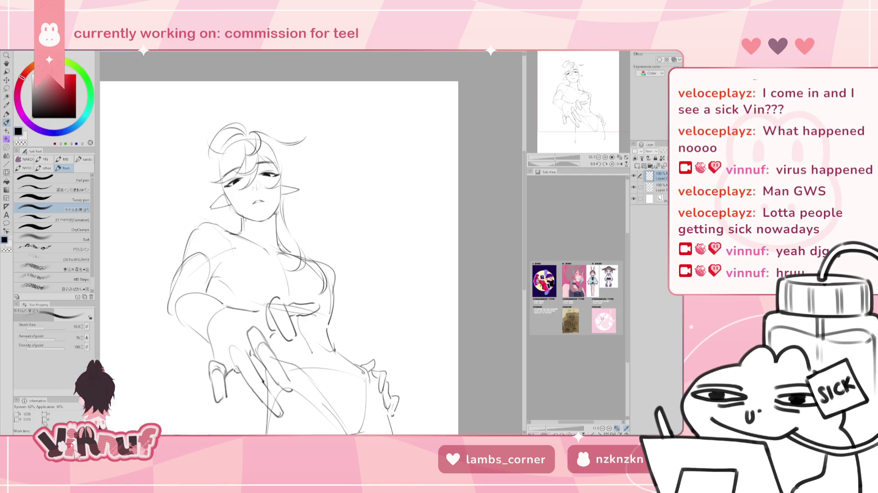
Add a stroke along the hair and chest, check it mirrored, and draw a strand right of the face
{"action": "left_click_drag", "start_coordinate": [277, 241], "coordinate": [307, 252]}
{"action": "key", "text": "h"}
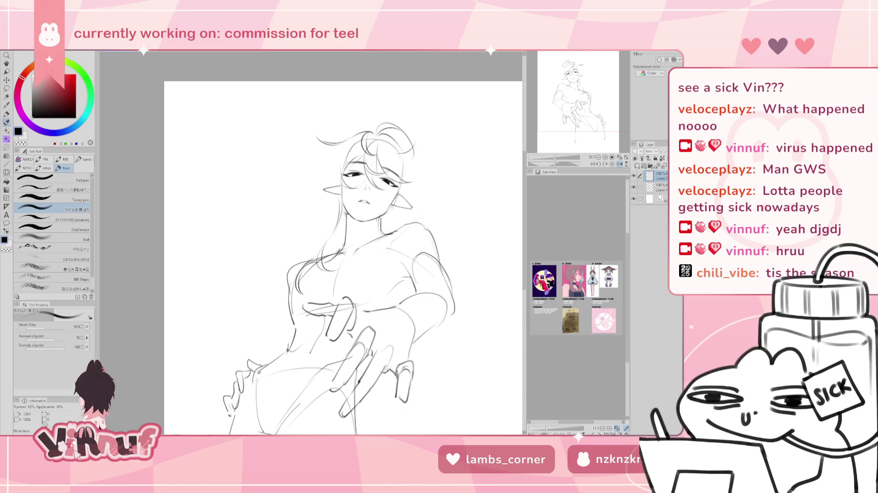
{"action": "key", "text": "h"}
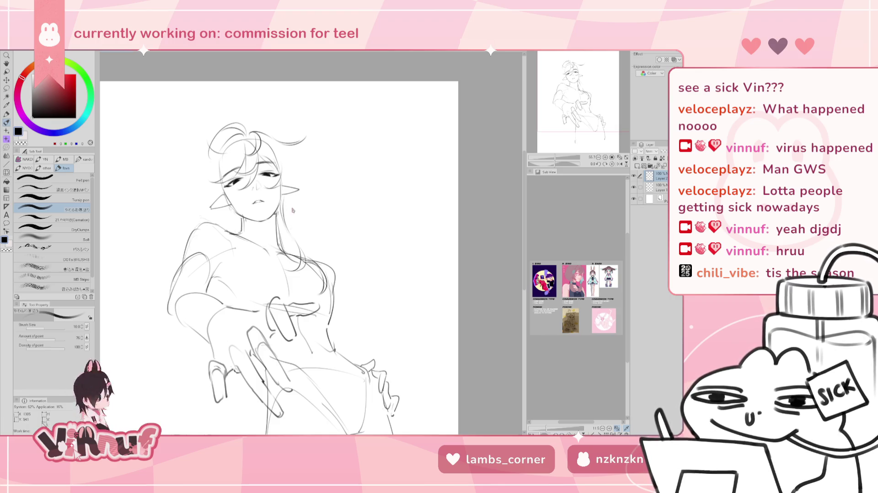
{"action": "left_click_drag", "start_coordinate": [288, 215], "coordinate": [309, 221]}
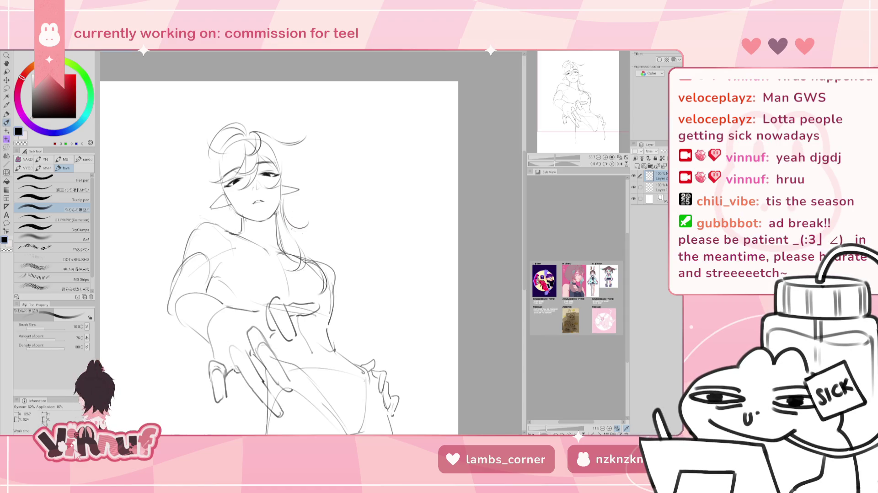
Lasso-select the hair and liquify it outward and upward into a fuller shape
{"action": "key", "text": "h"}
{"action": "key", "text": "m"}
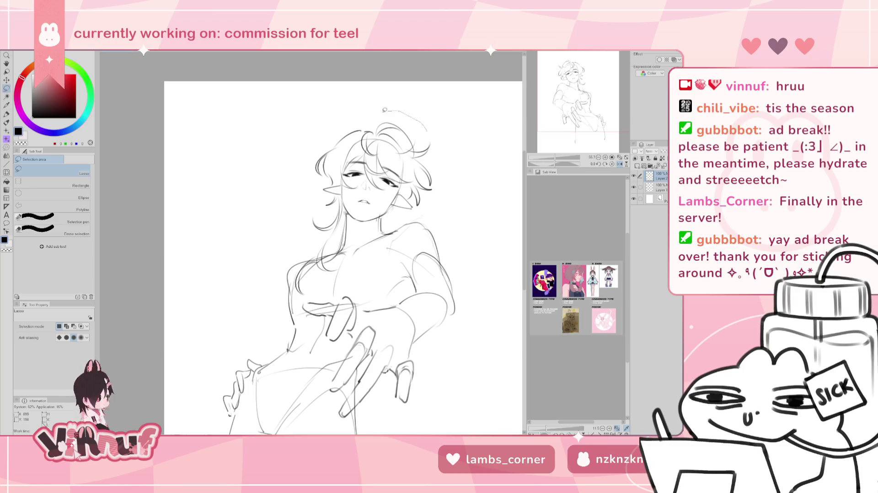
{"action": "mouse_move", "coordinate": [381, 112]}
{"action": "left_mouse_down"}
{"action": "mouse_move", "coordinate": [411, 173]}
{"action": "mouse_move", "coordinate": [409, 203]}
{"action": "left_mouse_up"}
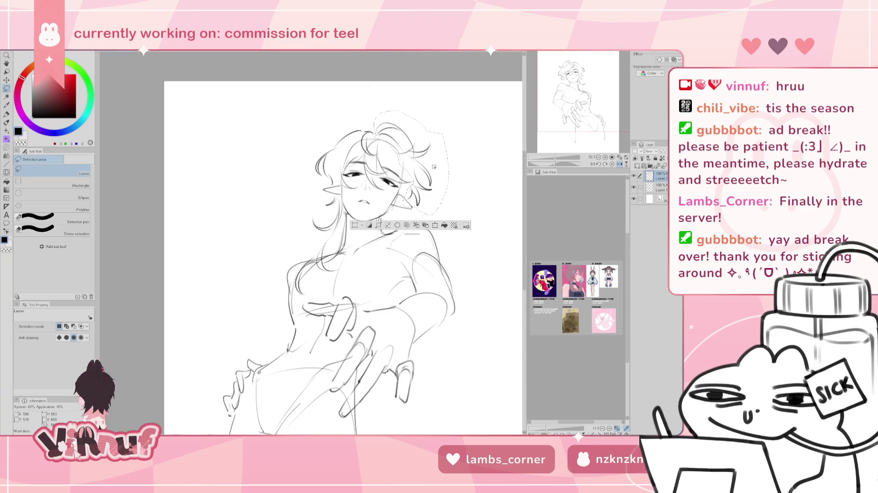
{"action": "key", "text": "j"}
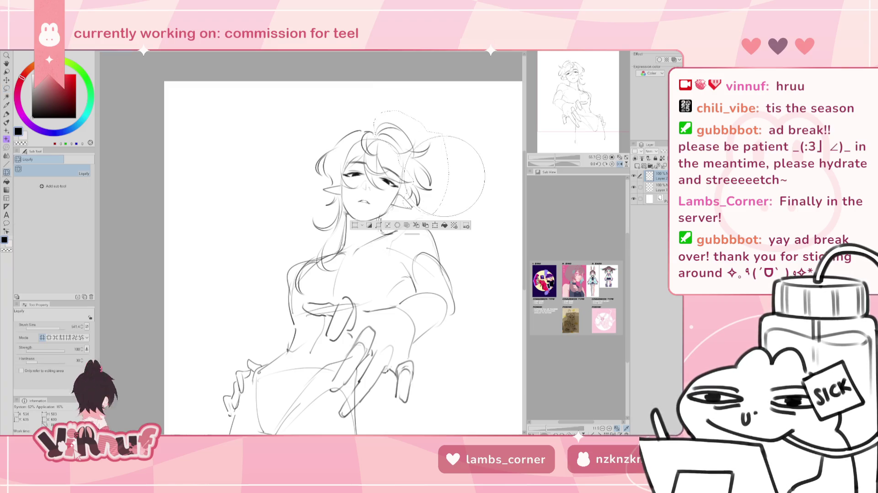
{"action": "left_click_drag", "start_coordinate": [311, 242], "coordinate": [487, 194]}
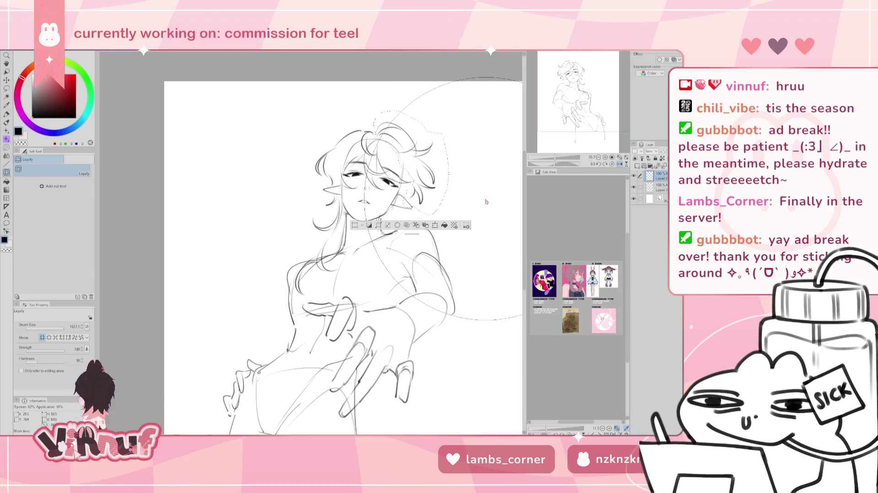
{"action": "left_click_drag", "start_coordinate": [487, 194], "coordinate": [475, 121]}
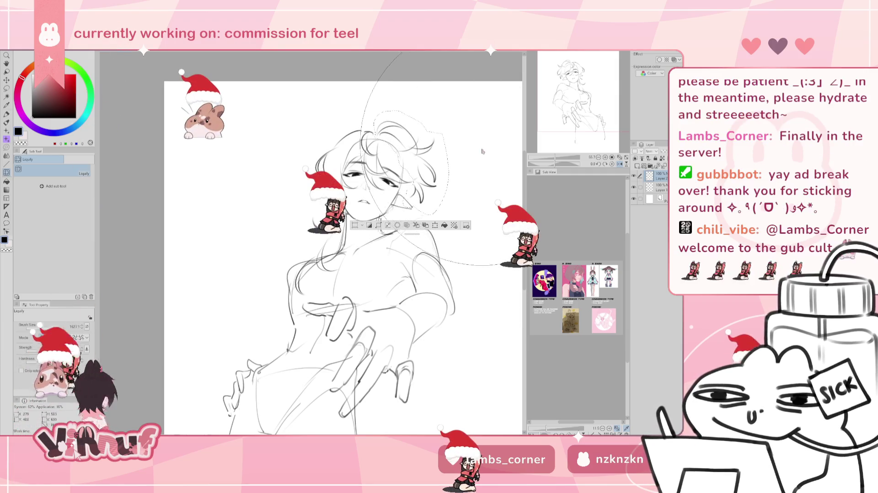
{"action": "left_click_drag", "start_coordinate": [544, 284], "coordinate": [480, 284]}
Sketch loose strands and a curl on top of the head, undoing the curl to redraw it
{"action": "key", "text": "b"}
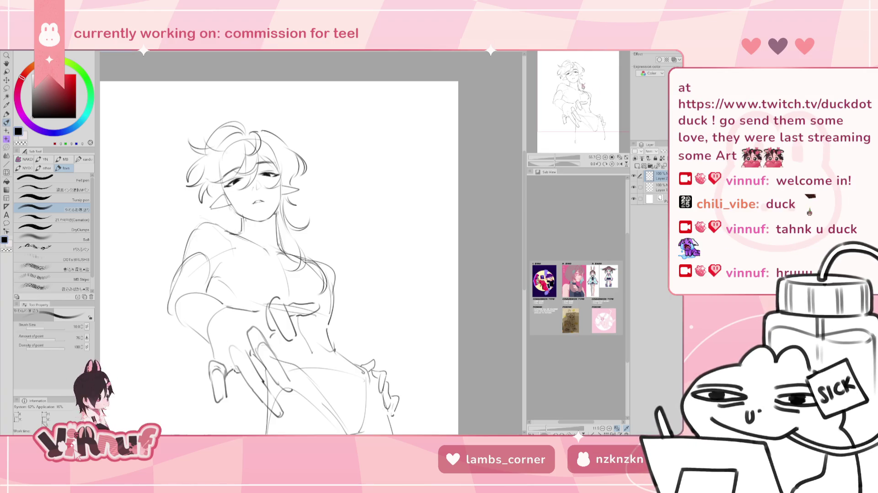
{"action": "left_click_drag", "start_coordinate": [244, 114], "coordinate": [241, 113]}
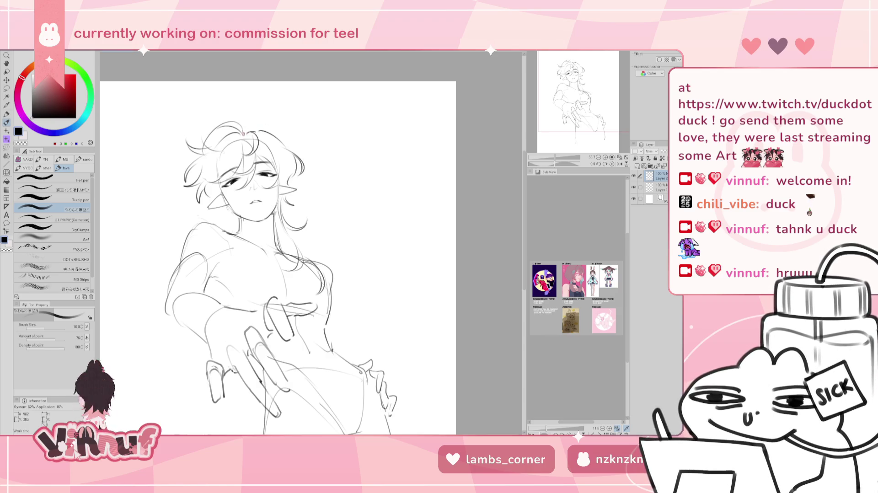
{"action": "mouse_move", "coordinate": [245, 129]}
{"action": "left_mouse_down"}
{"action": "mouse_move", "coordinate": [236, 105]}
{"action": "mouse_move", "coordinate": [246, 130]}
{"action": "left_mouse_up"}
{"action": "key", "text": "ctrl+z"}
{"action": "key", "text": "ctrl+z"}
{"action": "key", "text": "ctrl+z"}
{"action": "key", "text": "ctrl+z"}
{"action": "key", "text": "ctrl+z"}
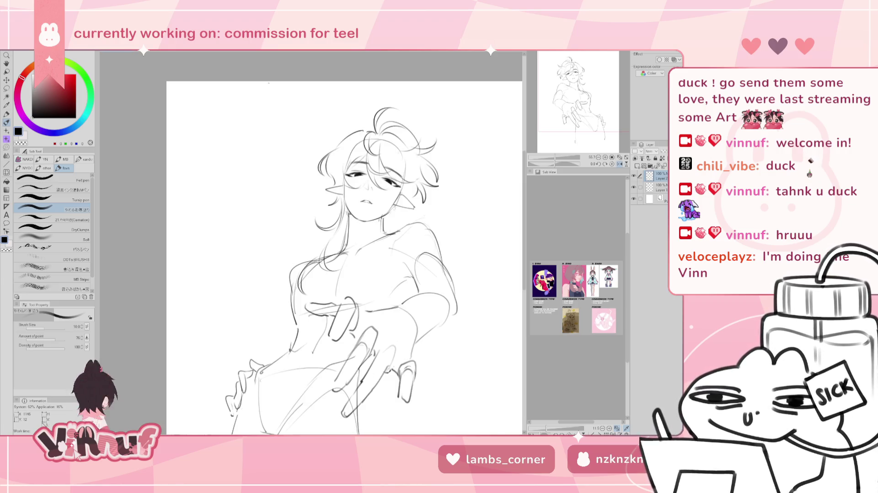